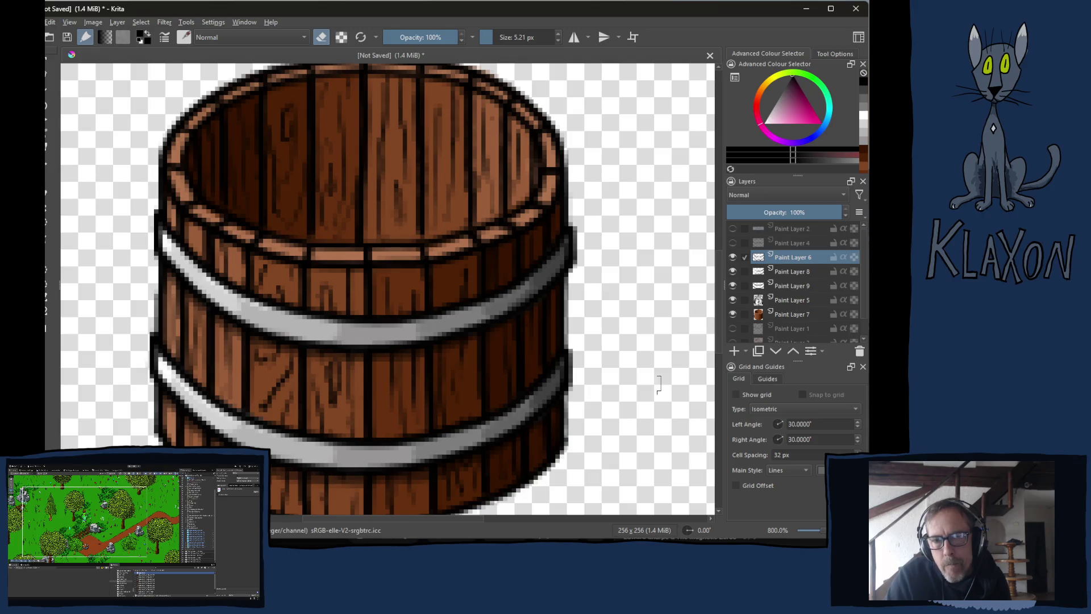
Zoom the canvas out from 800% to 533.3% so the entire barrel sprite is visible.
scroll(311, 377, down, 1)
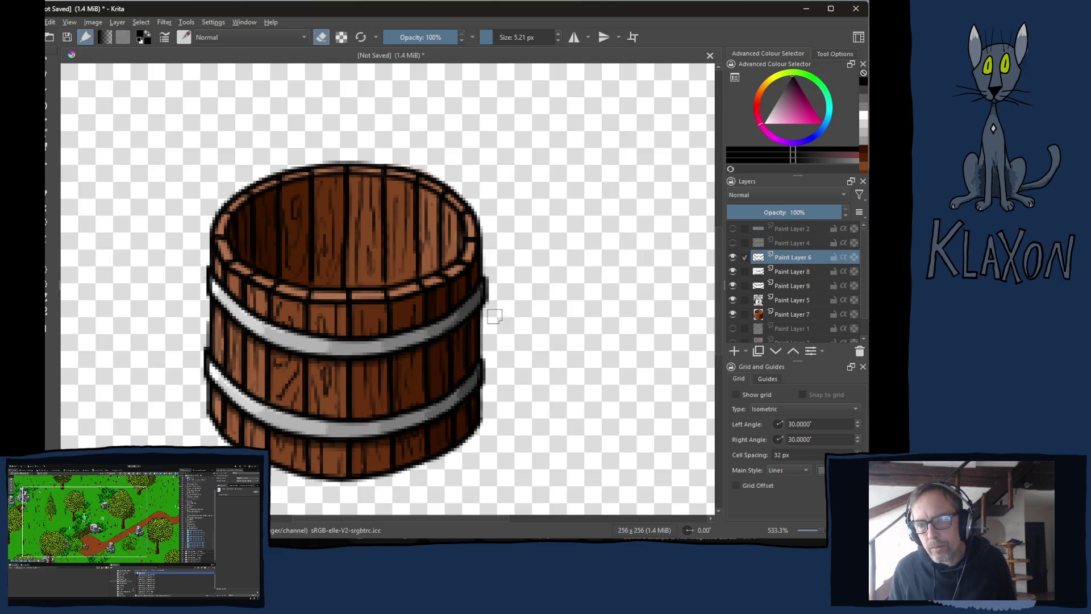
right_click(484, 316)
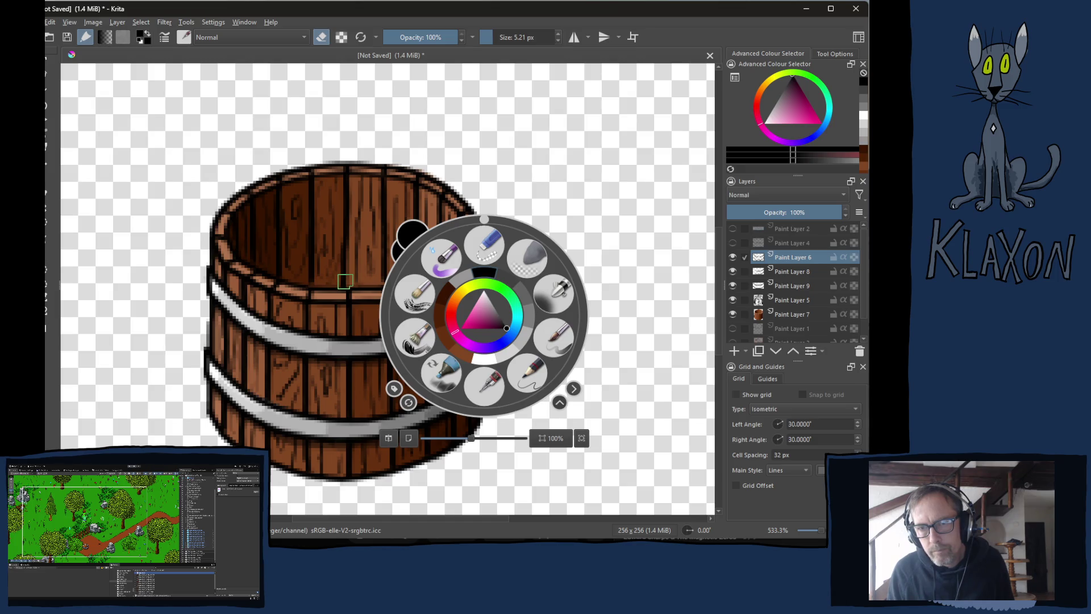
Show Paint Layer 4's wood-grain lines and add an empty Paint Layer 10.
click(345, 281)
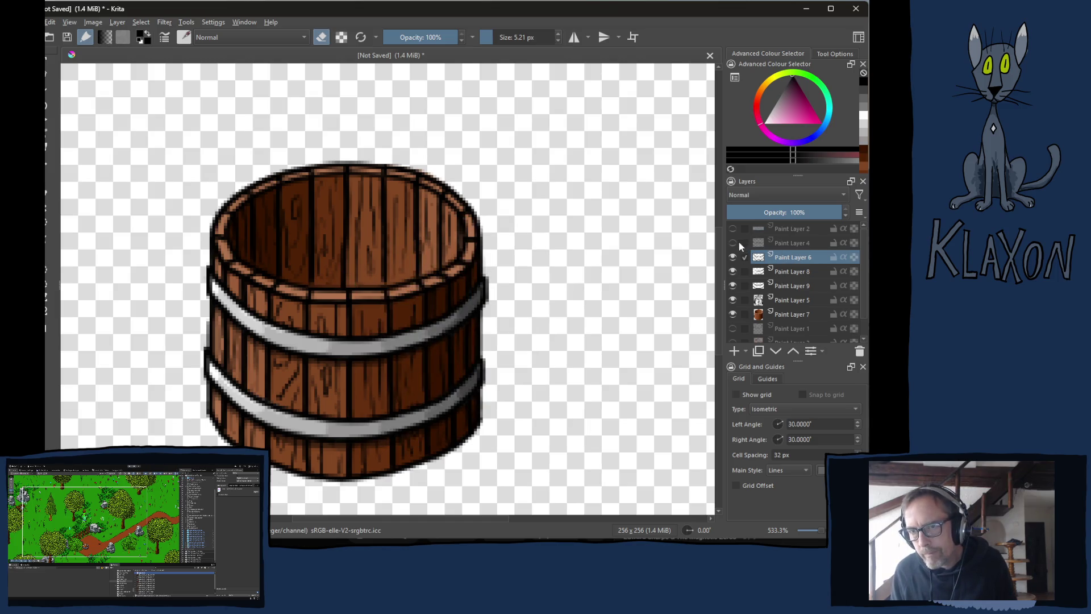
click(733, 242)
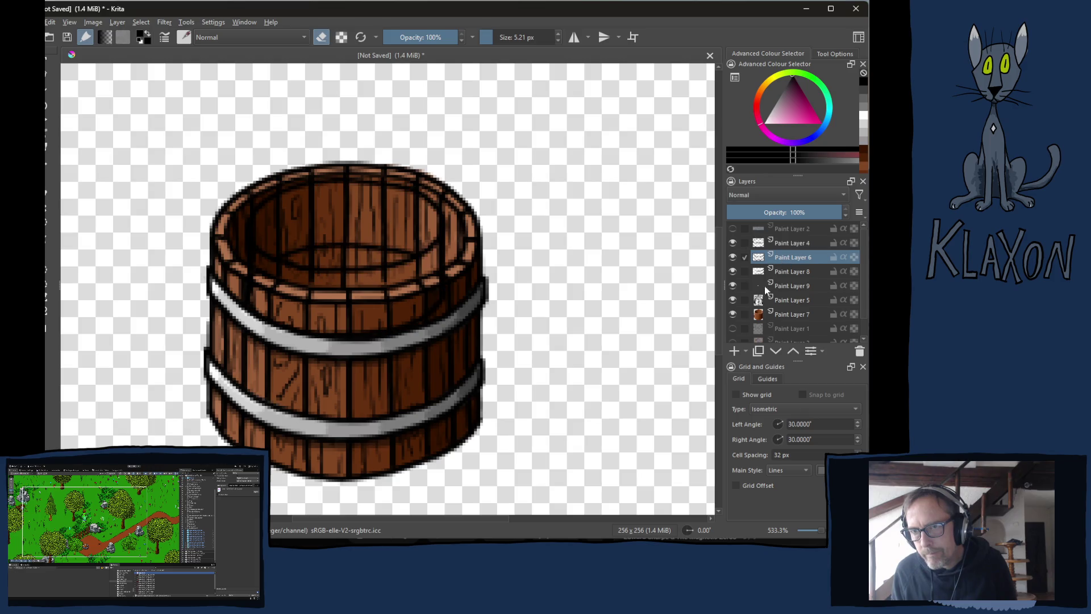
click(733, 351)
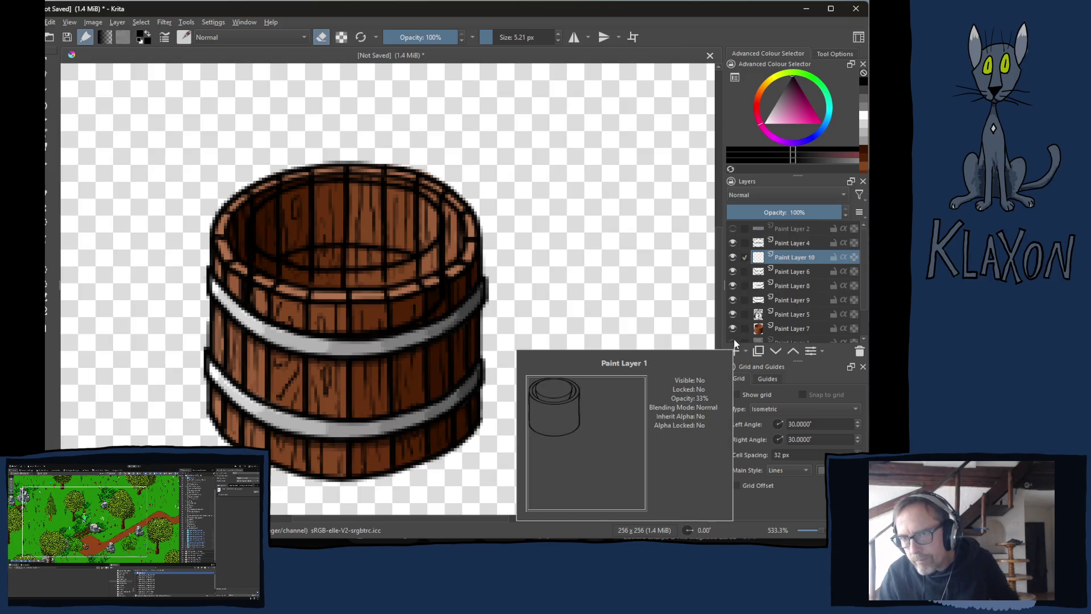
Group Paint Layers 6, 8 and 9 into a collapsed Group 11.
click(791, 275)
ctrl+click(785, 284)
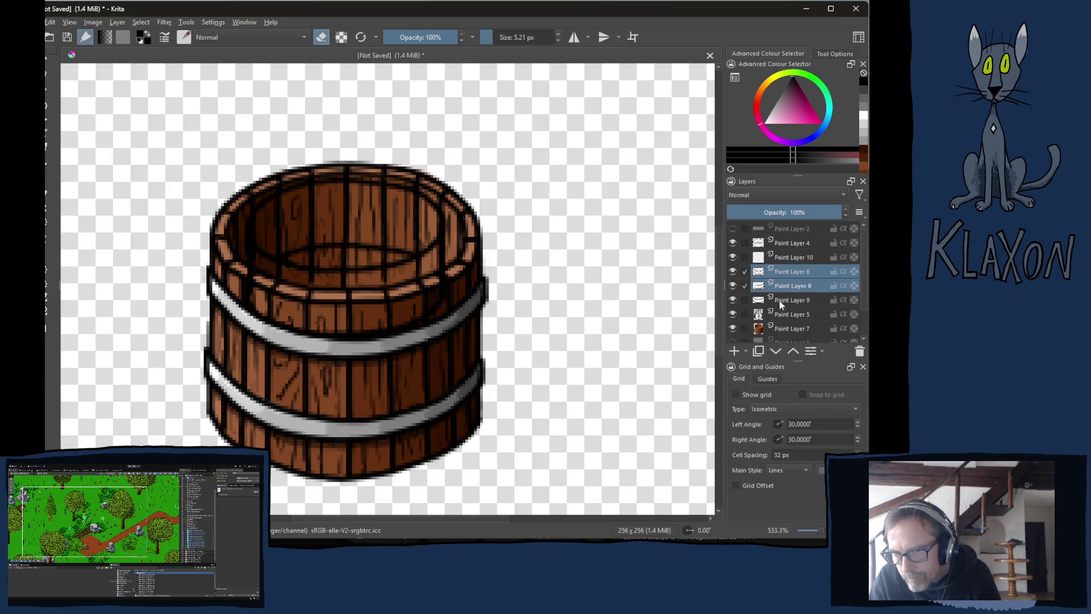
ctrl+click(780, 301)
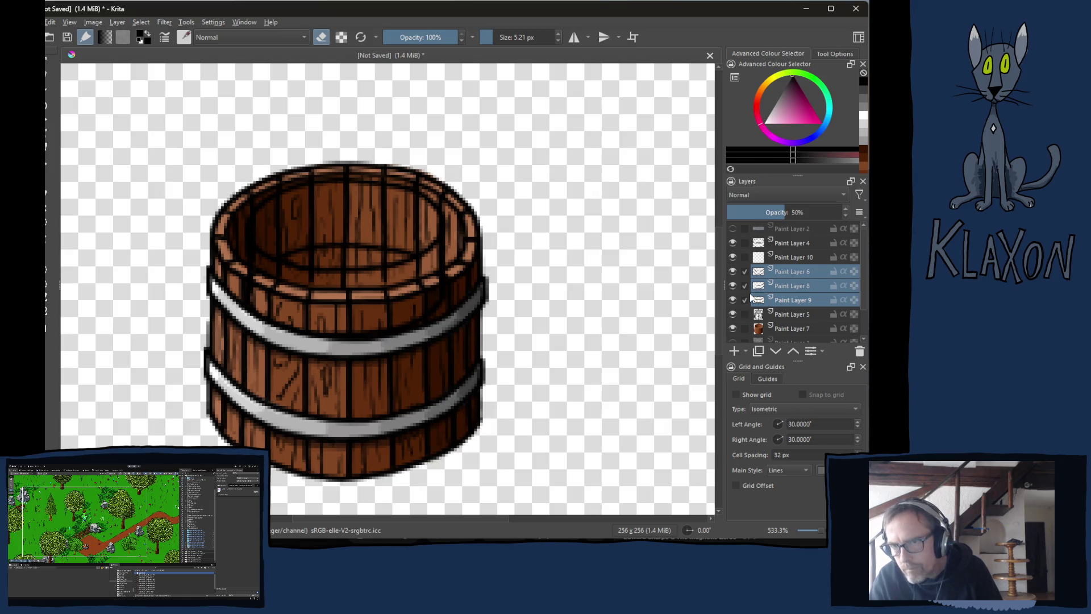
key(ctrl+g)
click(771, 274)
Group Paint Layers 5 and 7 into a collapsed Group 12, then select Paint Layer 10.
click(783, 288)
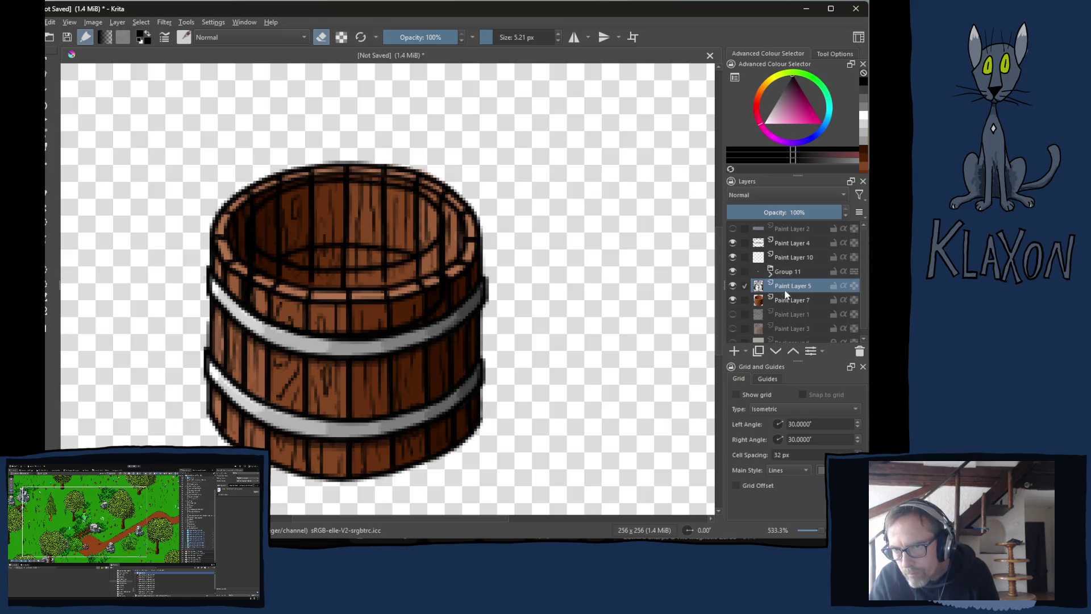
ctrl+click(787, 301)
key(ctrl+g)
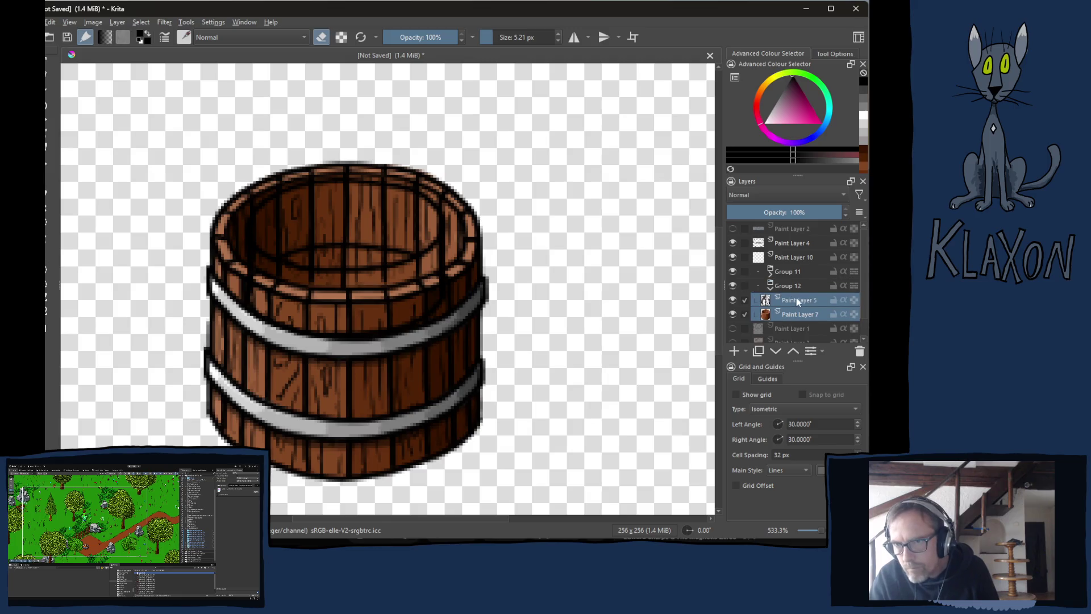
click(770, 288)
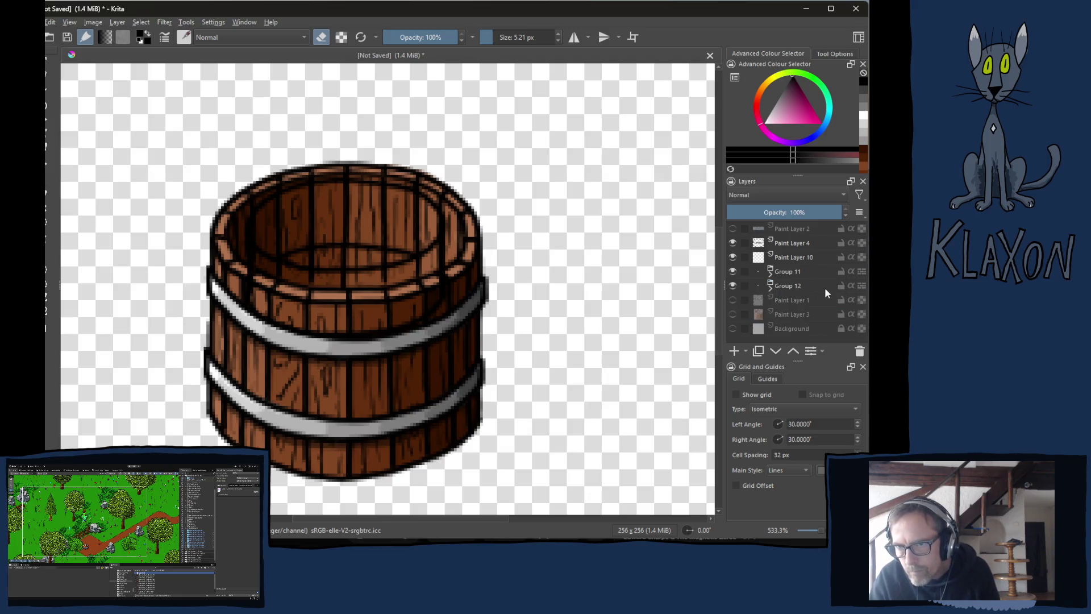
click(789, 257)
Hide Groups 11 and 12 and fill the cylinder's top, inner rim and body with light grey.
click(733, 272)
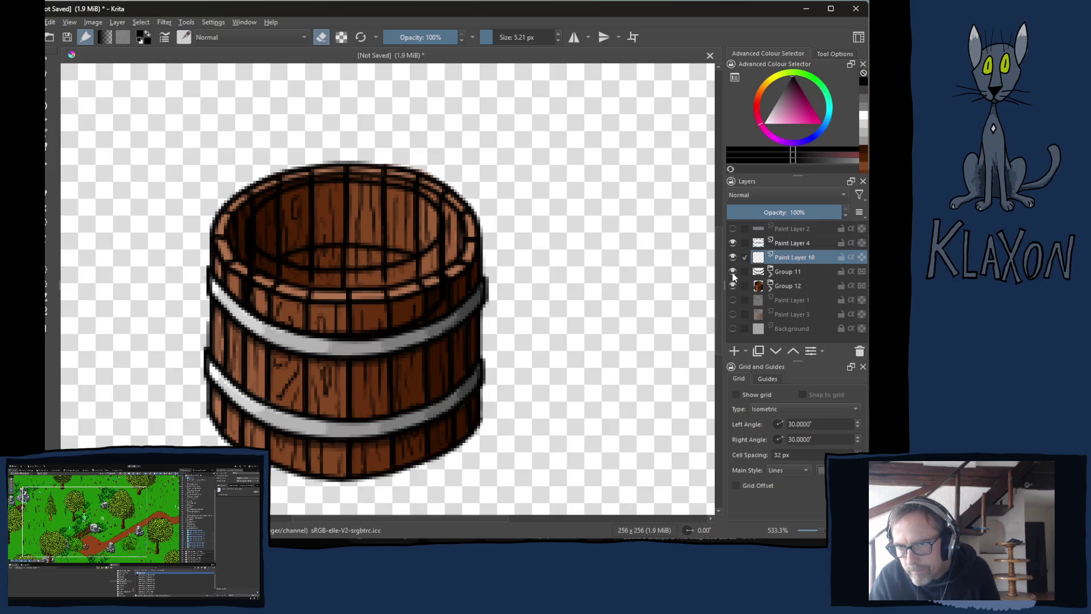
click(732, 286)
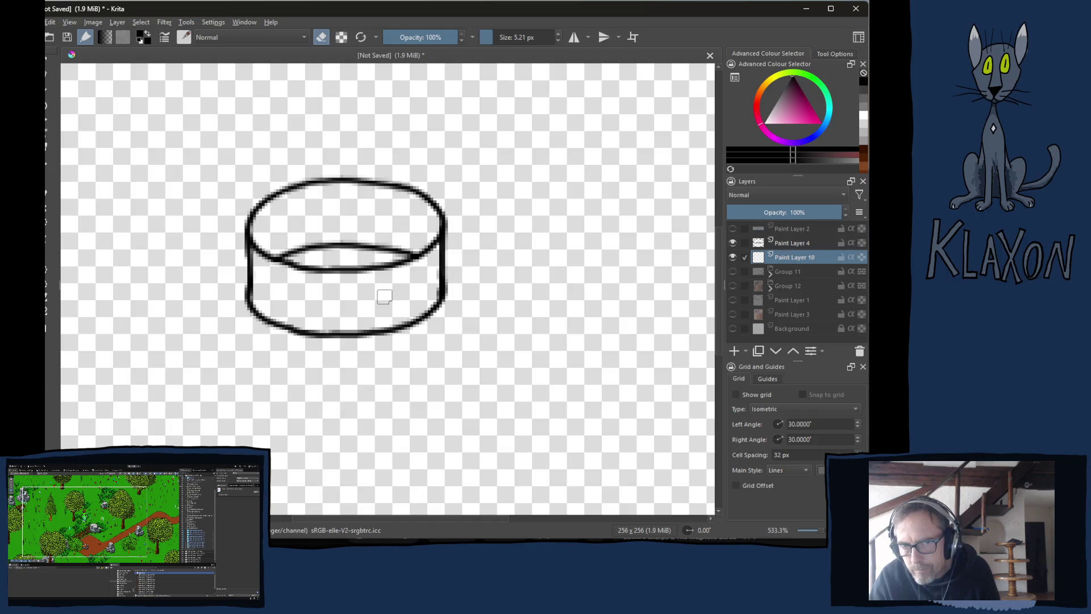
scroll(296, 259, up, 2)
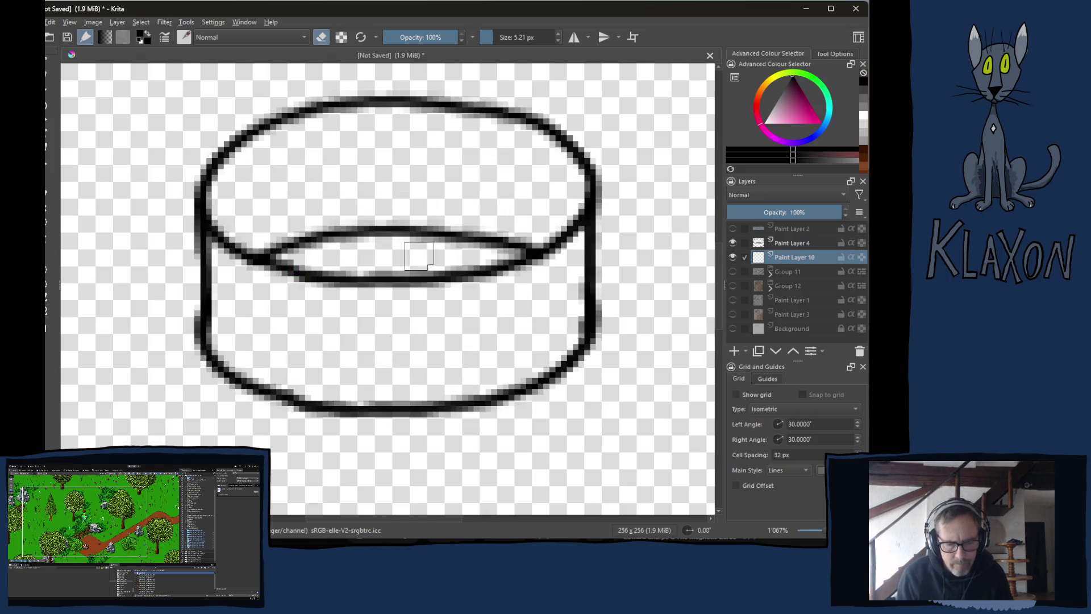
right_click(413, 234)
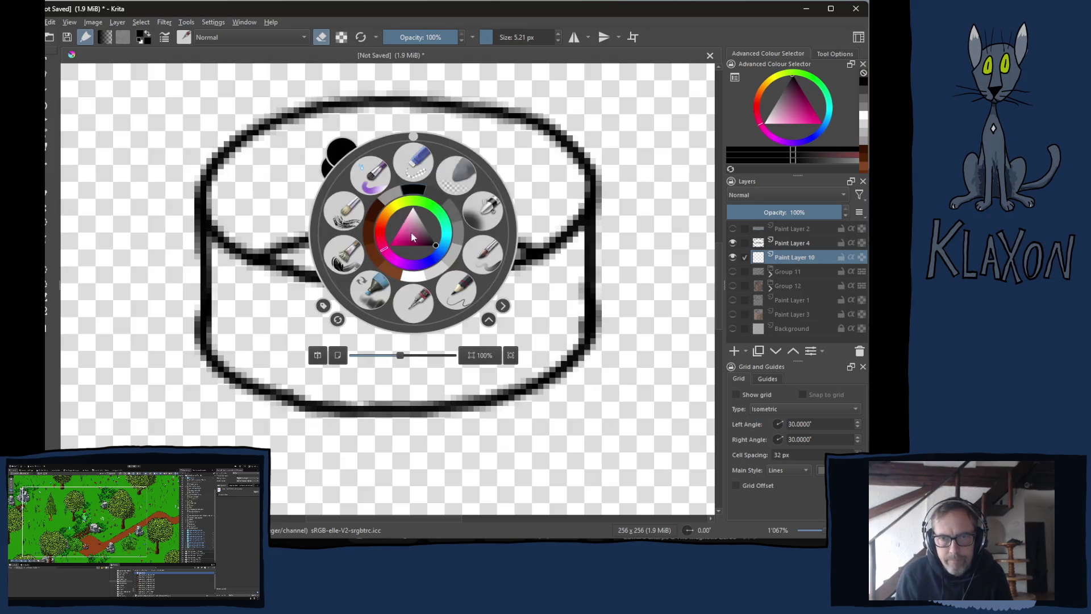
click(455, 257)
key(f)
click(451, 188)
click(390, 258)
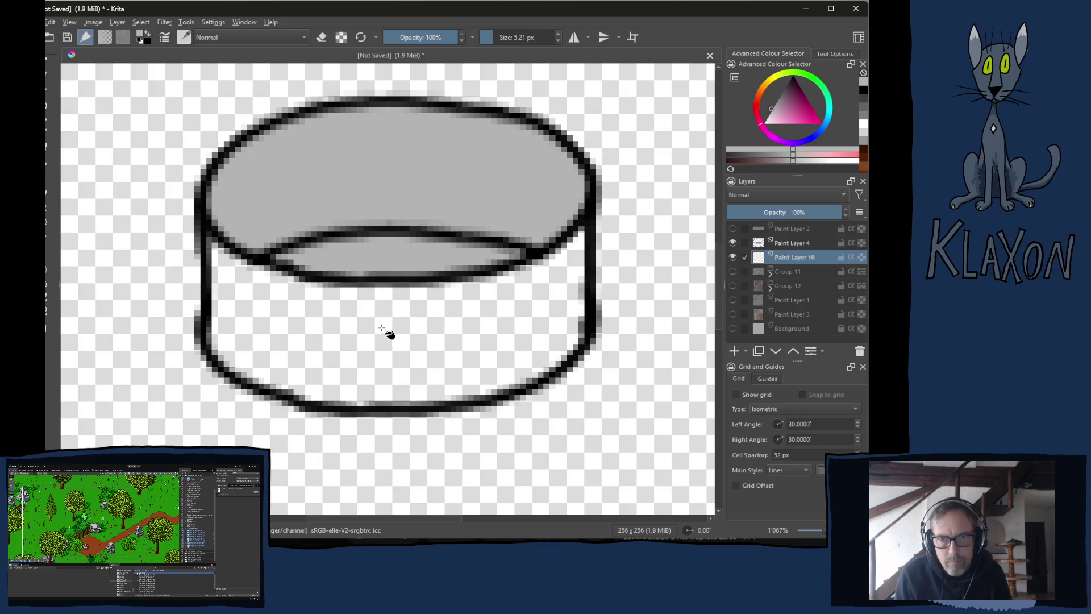
click(388, 330)
Refill the cylinder's top, inner rim and body with a darker grey.
key(e)
key(b)
key(e)
right_click(376, 327)
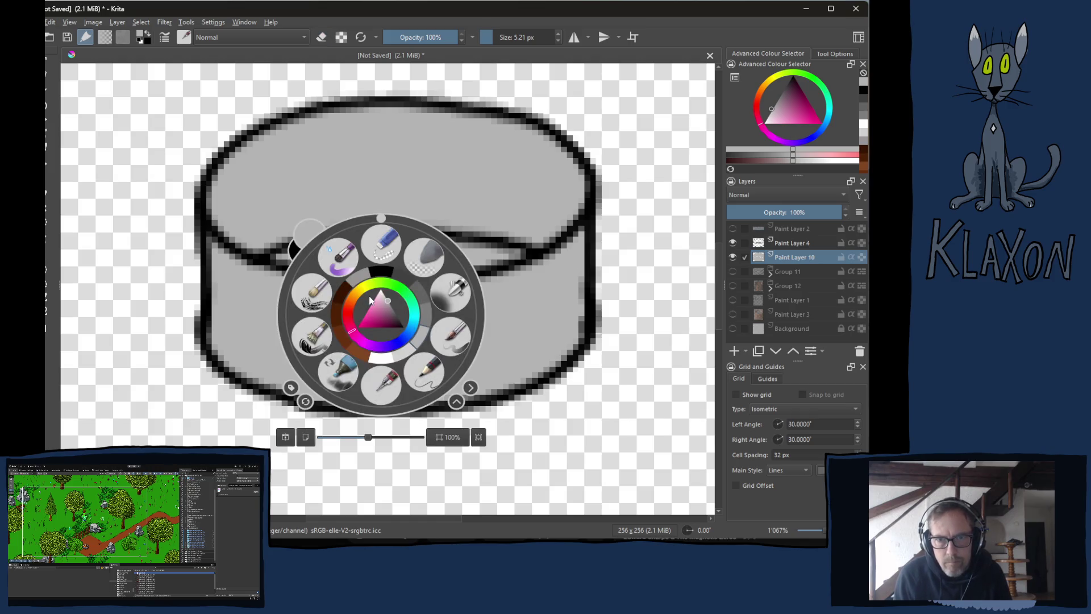
right_click(420, 341)
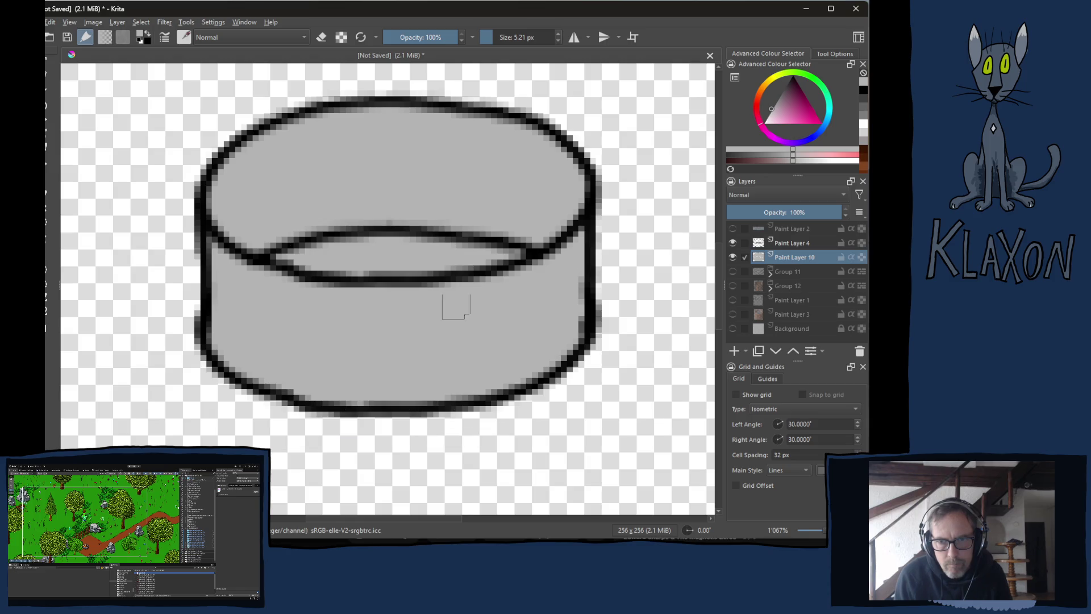
right_click(404, 308)
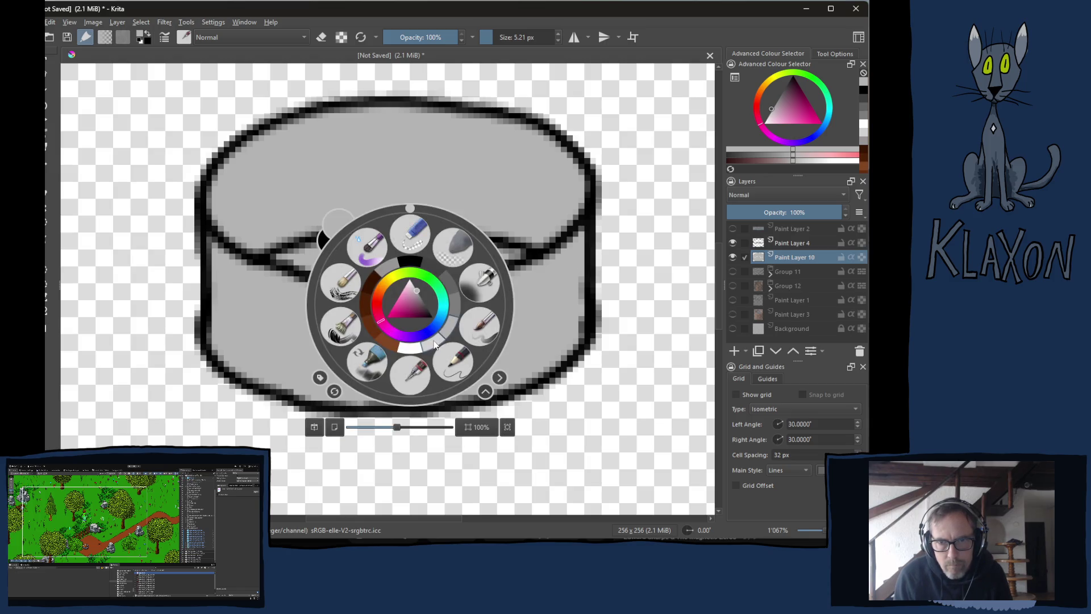
click(457, 310)
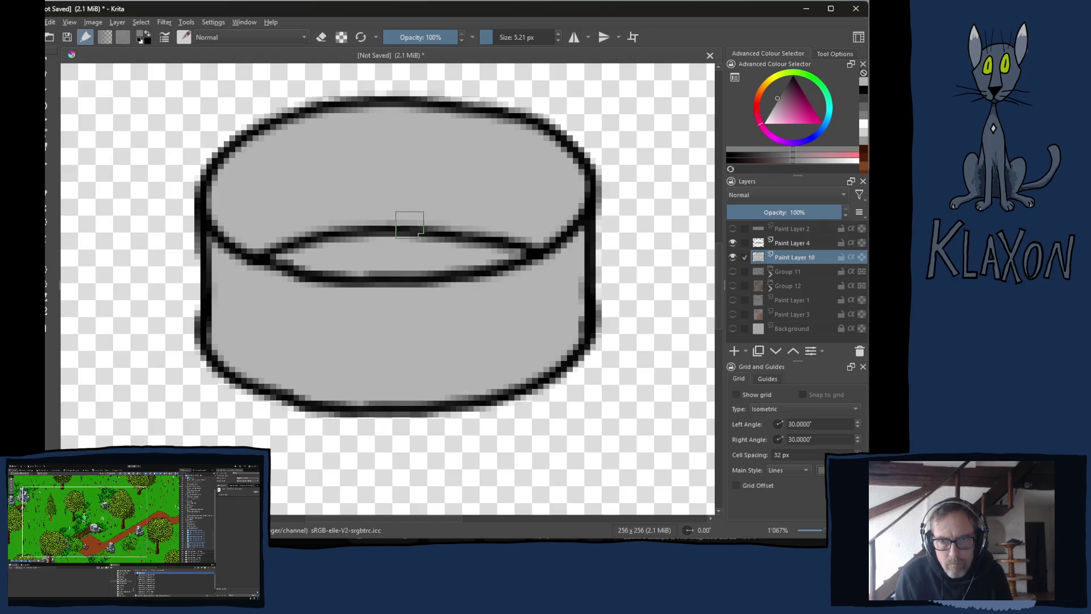
click(409, 187)
click(398, 254)
click(392, 306)
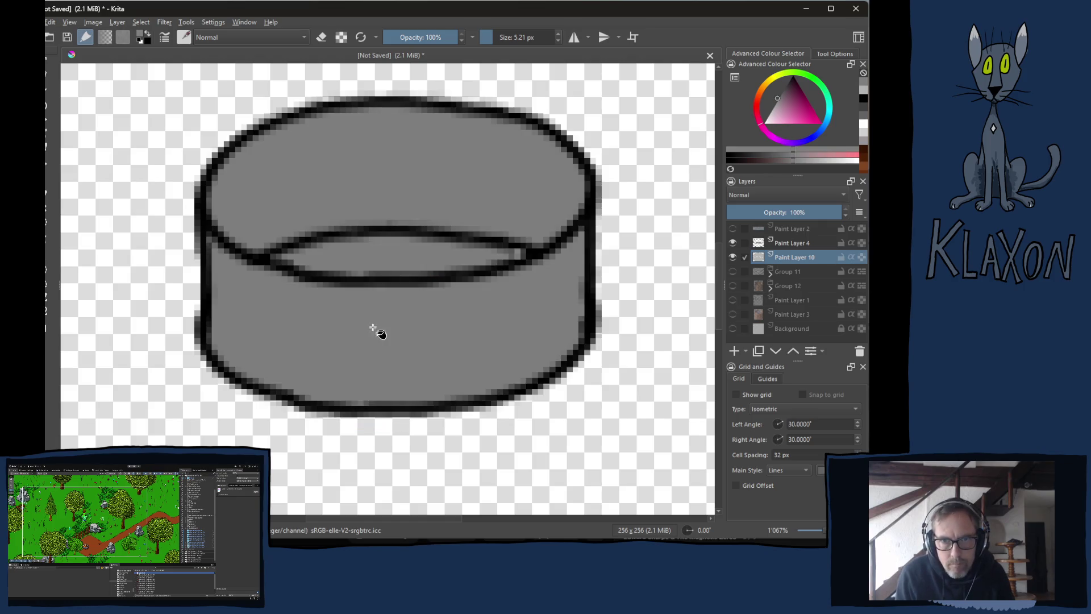
key(b)
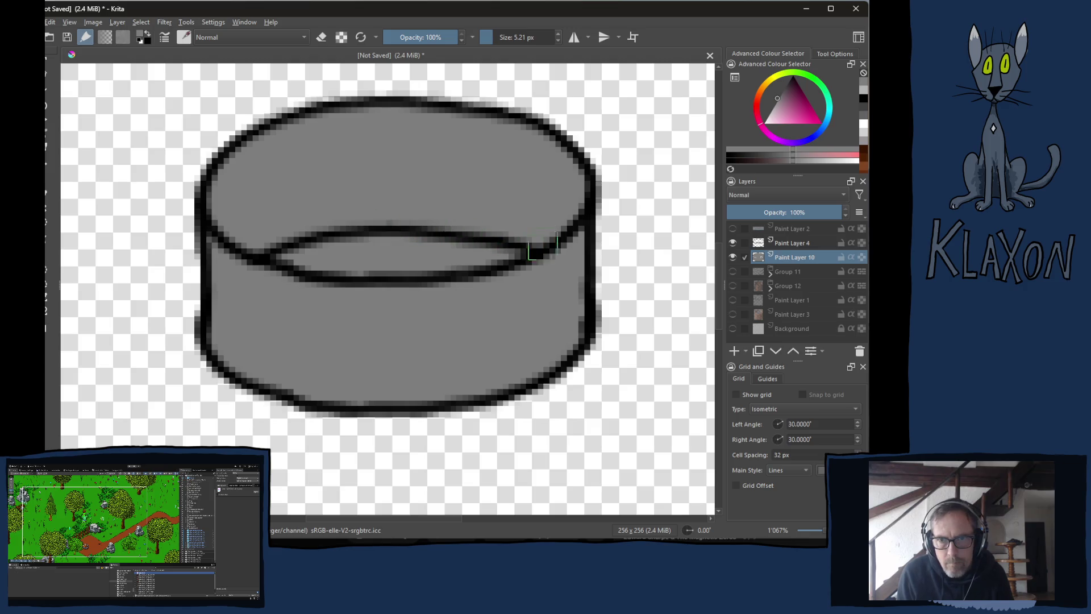
Paint a light grey band down the inner wall and darker strokes across the cylinder's front.
right_click(356, 338)
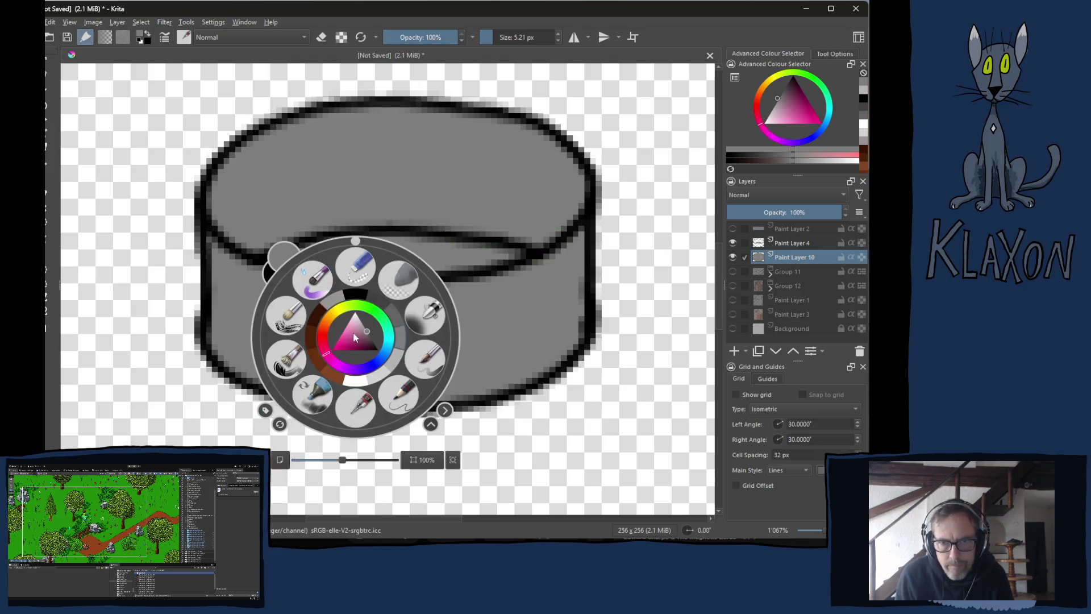
click(396, 320)
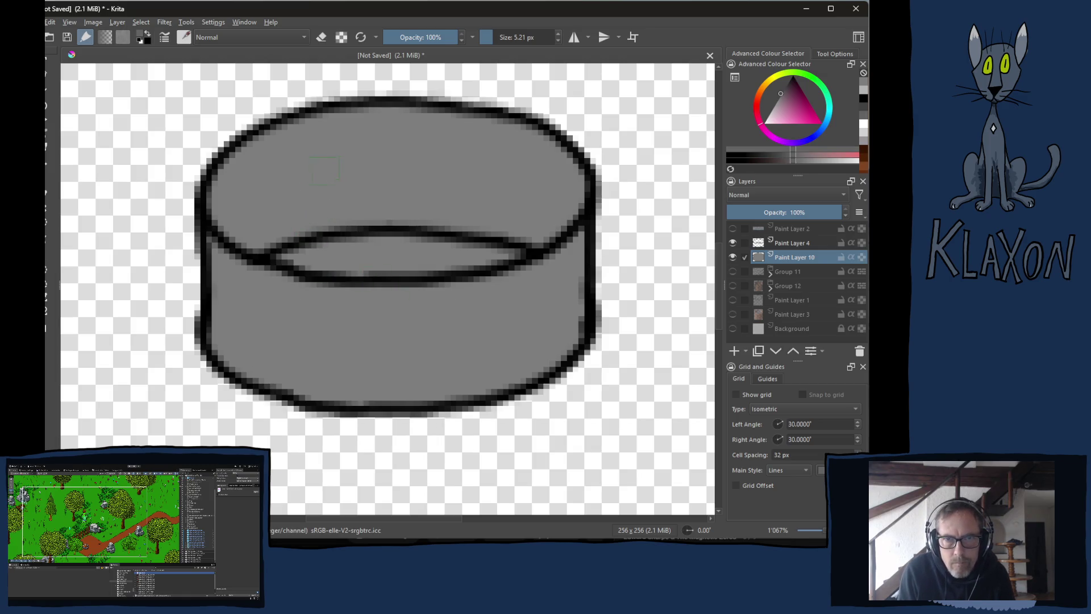
drag(363, 113, 361, 215)
mouse_move(350, 135)
mouse_down()
mouse_move(273, 138)
mouse_move(267, 164)
mouse_move(341, 187)
mouse_move(307, 233)
mouse_move(340, 211)
mouse_up()
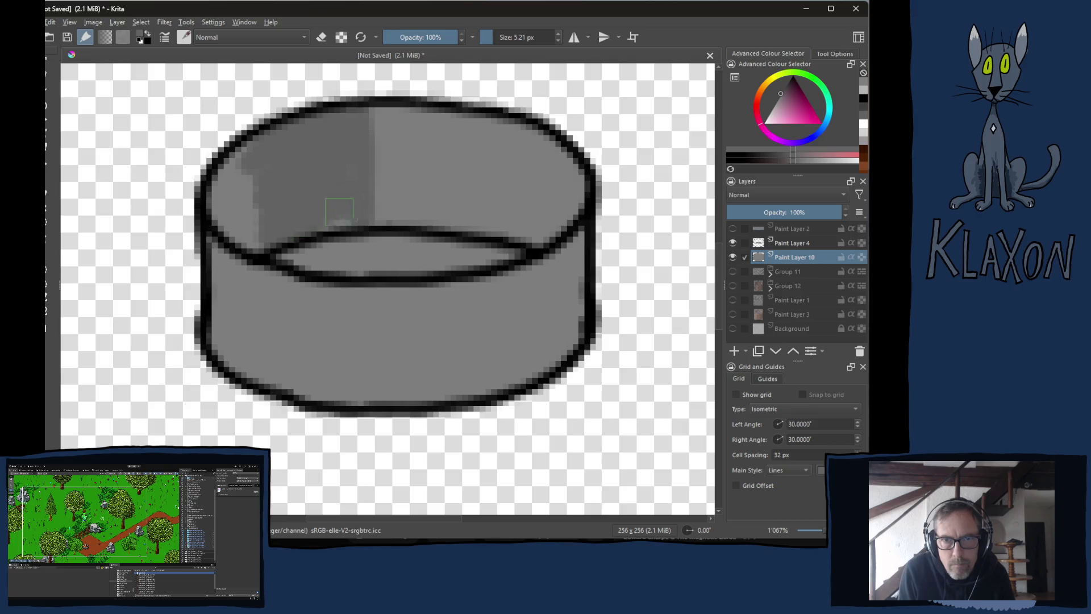
right_click(321, 192)
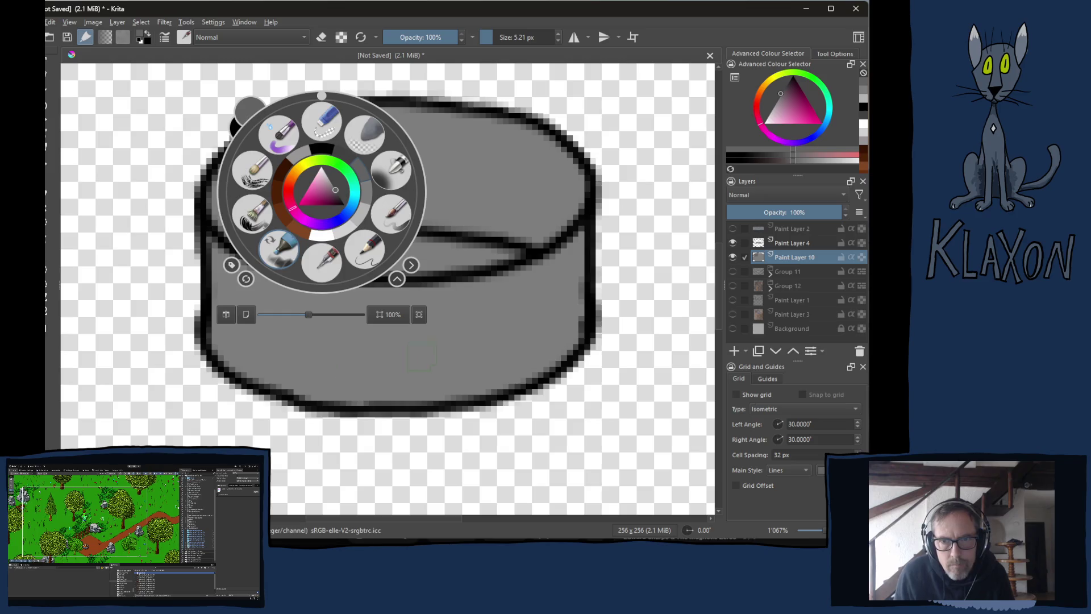
click(279, 250)
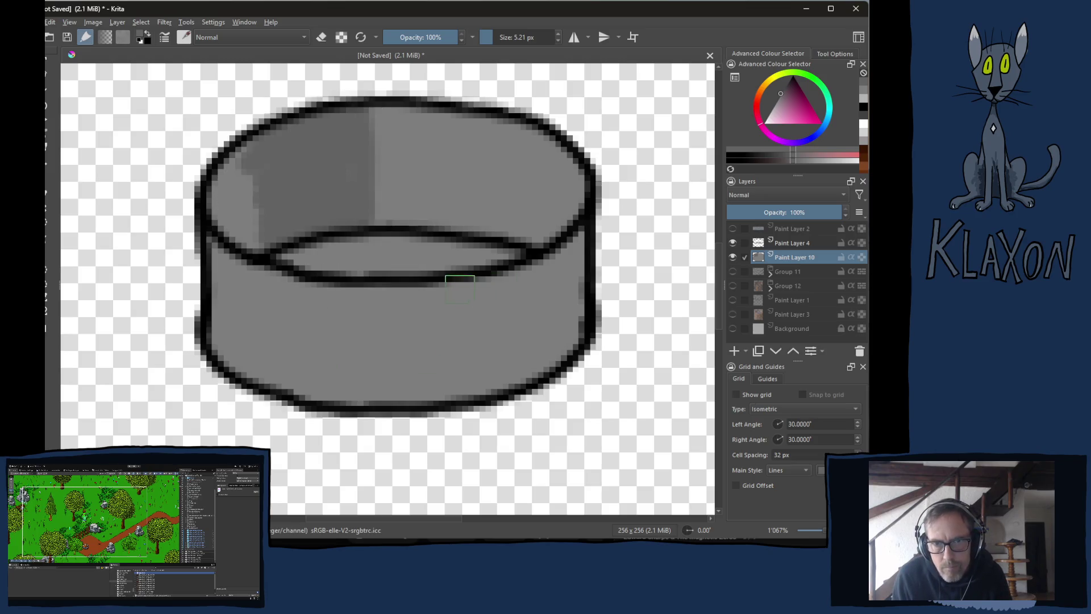
drag(441, 291, 447, 398)
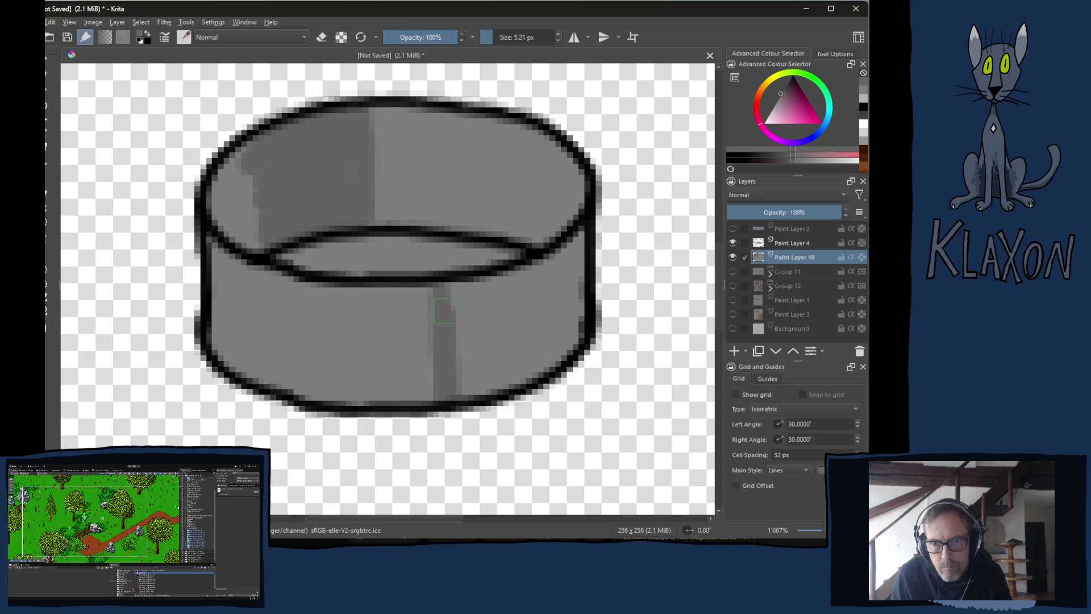
mouse_move(453, 294)
mouse_down()
mouse_move(528, 273)
mouse_move(546, 318)
mouse_move(507, 356)
mouse_move(509, 387)
mouse_move(536, 323)
mouse_up()
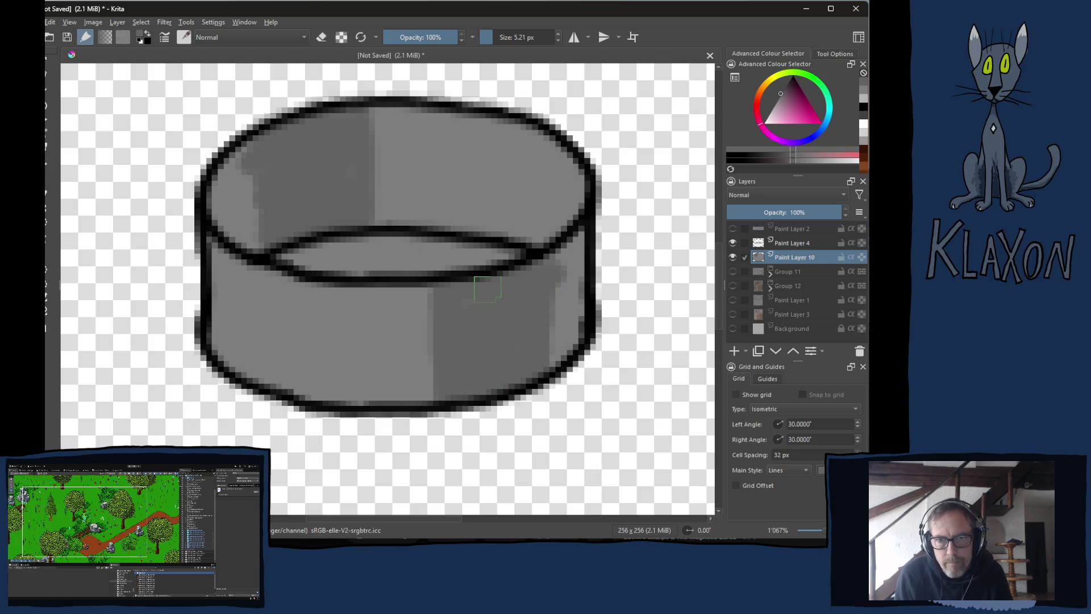
Darken the upper-left inner wall and the inner wall near the right rim with deeper grey.
right_click(407, 259)
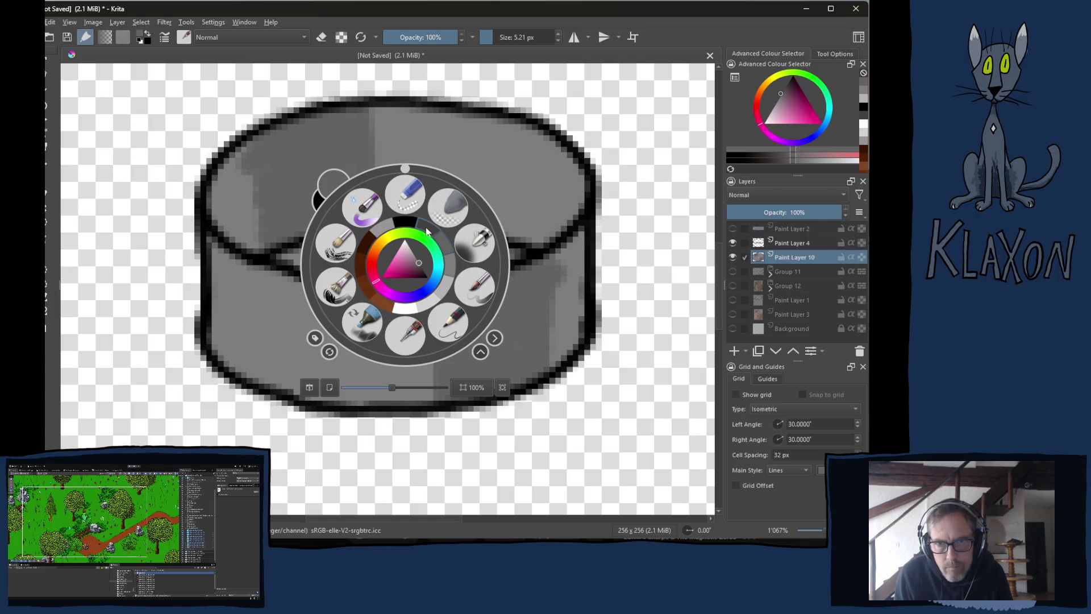
click(317, 195)
mouse_move(238, 162)
mouse_down()
mouse_move(227, 221)
mouse_move(244, 231)
mouse_move(265, 166)
mouse_move(231, 218)
mouse_move(245, 239)
mouse_move(249, 159)
mouse_move(270, 147)
mouse_move(273, 232)
mouse_up()
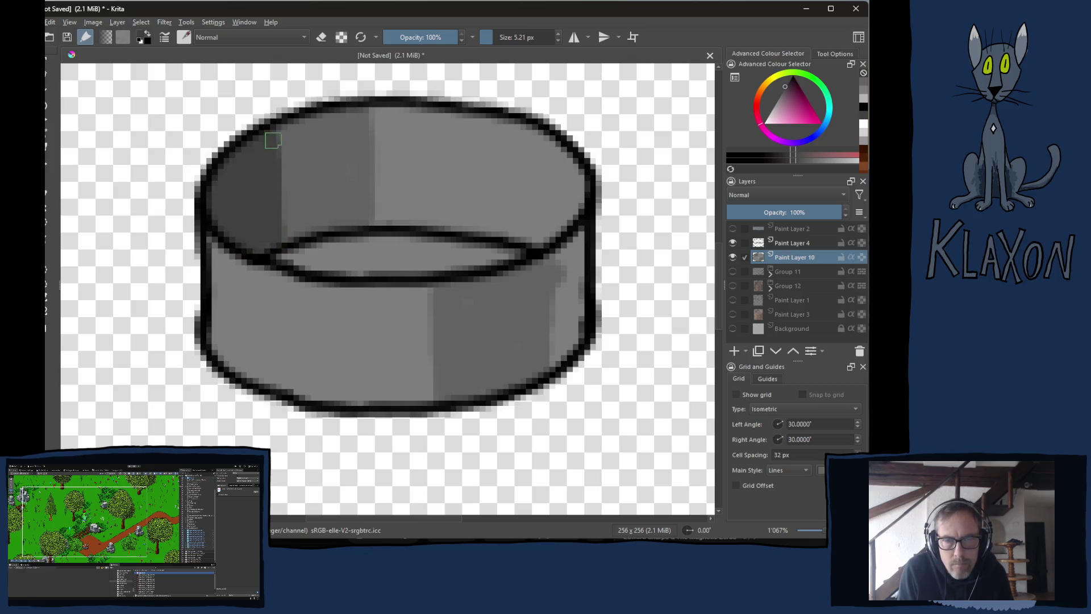
mouse_move(568, 243)
mouse_down()
mouse_move(532, 276)
mouse_move(537, 319)
mouse_move(531, 288)
mouse_move(554, 281)
mouse_move(563, 352)
mouse_move(575, 244)
mouse_up()
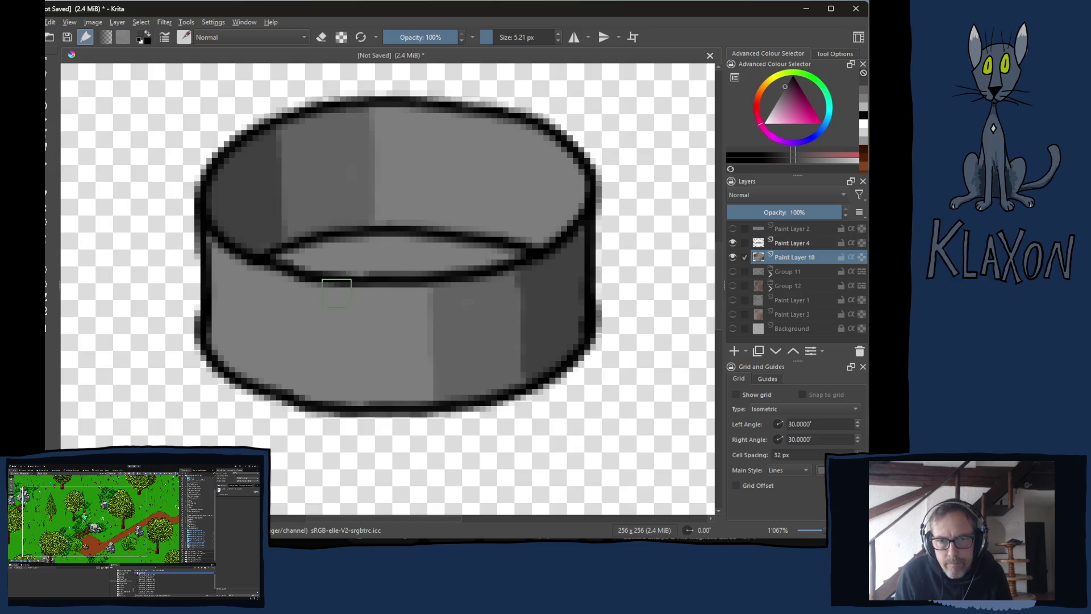
right_click(345, 297)
Paint light grey vertical strips on the front wall, including its left edge.
click(385, 328)
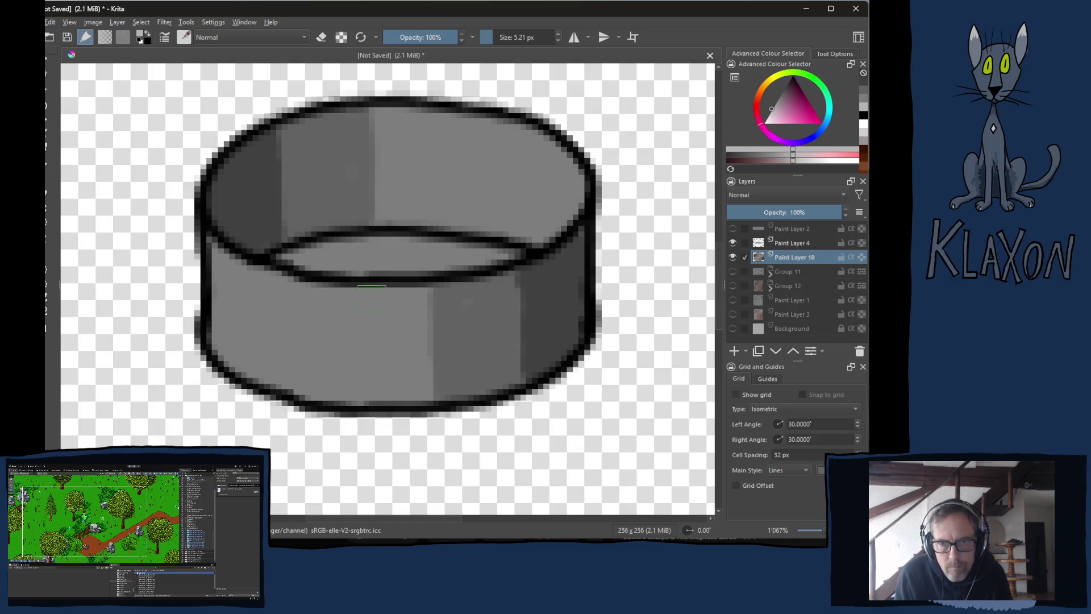
drag(348, 283, 346, 396)
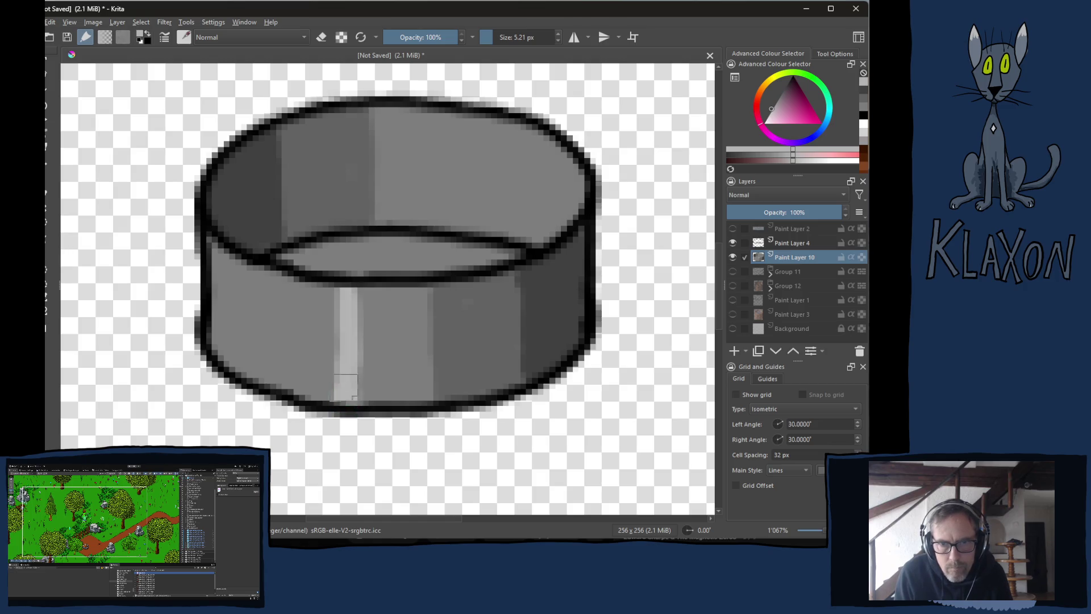
mouse_move(348, 315)
mouse_down()
mouse_move(302, 290)
mouse_move(310, 392)
mouse_move(329, 383)
mouse_move(295, 373)
mouse_move(295, 290)
mouse_move(292, 310)
mouse_up()
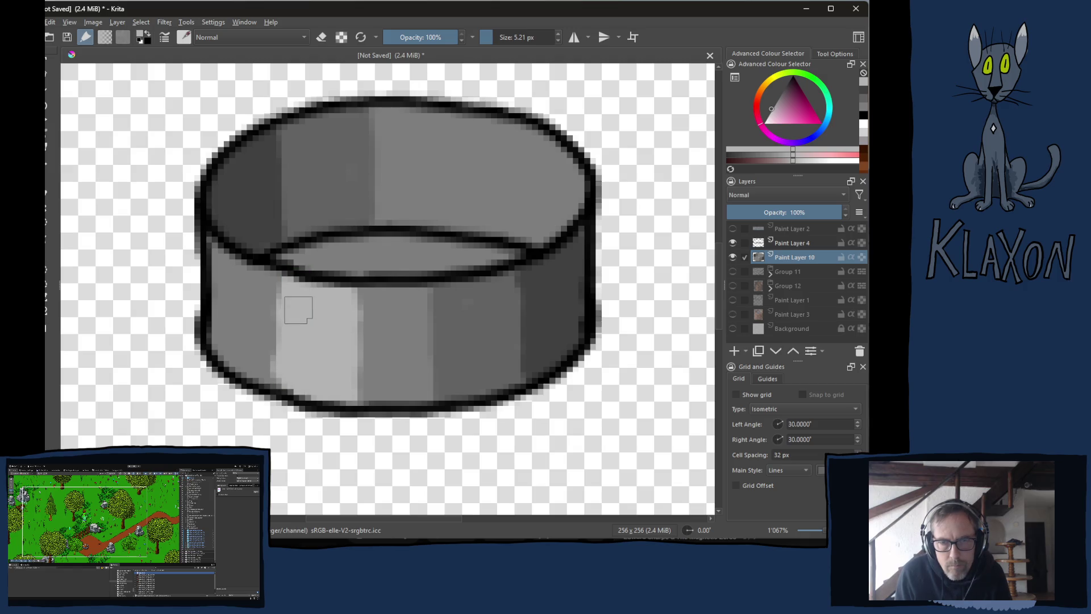
right_click(340, 334)
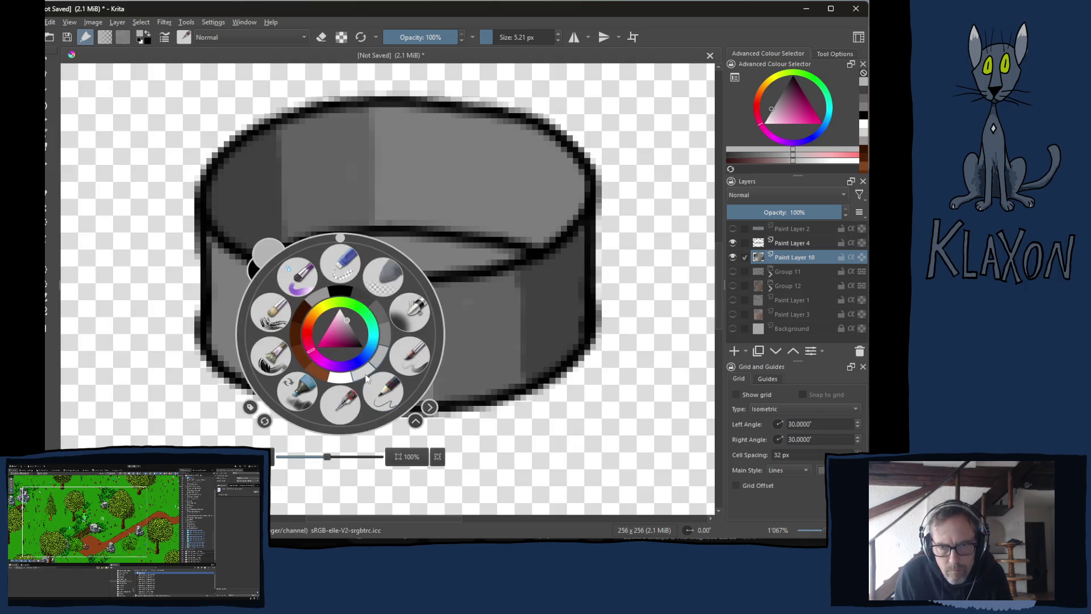
click(365, 377)
mouse_move(279, 287)
mouse_down()
mouse_move(276, 298)
mouse_move(279, 270)
mouse_move(261, 352)
mouse_move(214, 250)
mouse_move(220, 281)
mouse_move(254, 284)
mouse_move(224, 341)
mouse_move(238, 375)
mouse_move(245, 364)
mouse_move(270, 385)
mouse_up()
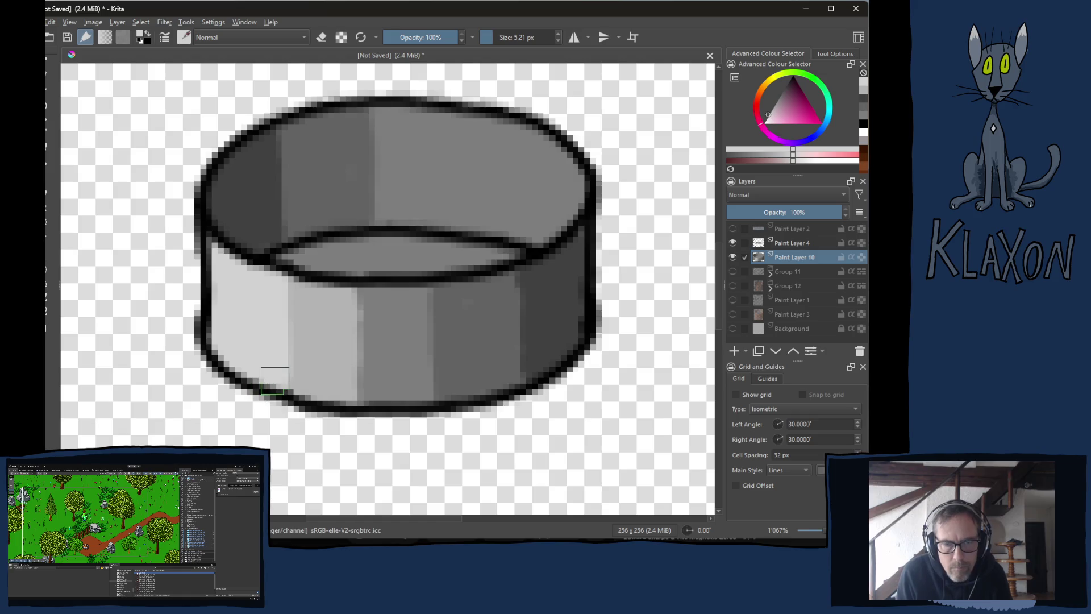
Tone down the left strip and add alternating darker and lighter vertical bands across the front wall.
ctrl+click(319, 322)
drag(285, 284, 280, 331)
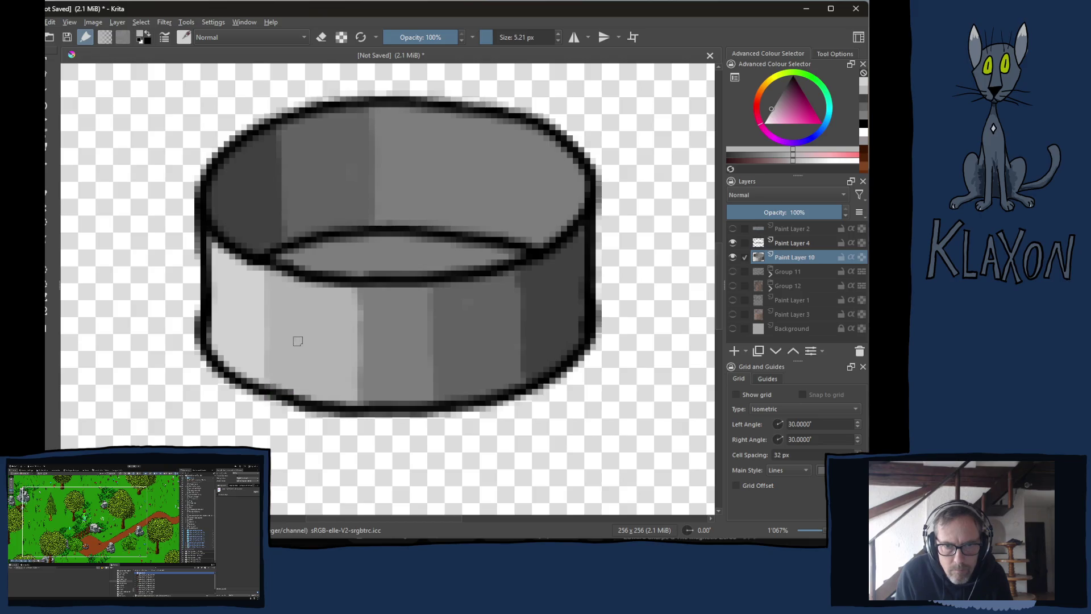
ctrl+click(409, 324)
mouse_move(346, 299)
mouse_down()
mouse_move(333, 290)
mouse_move(342, 390)
mouse_up()
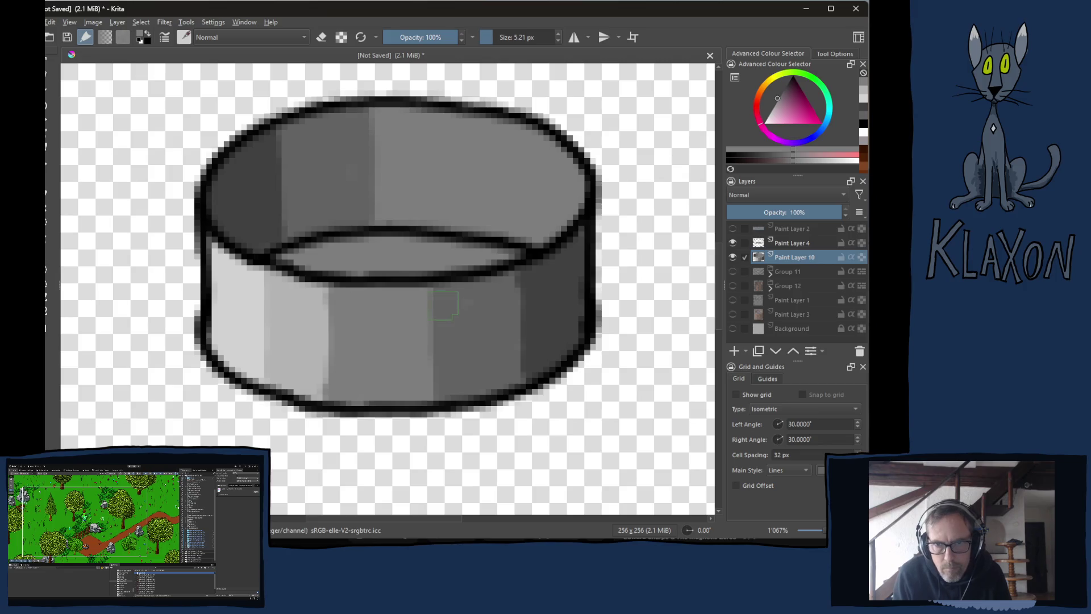
drag(441, 294, 439, 391)
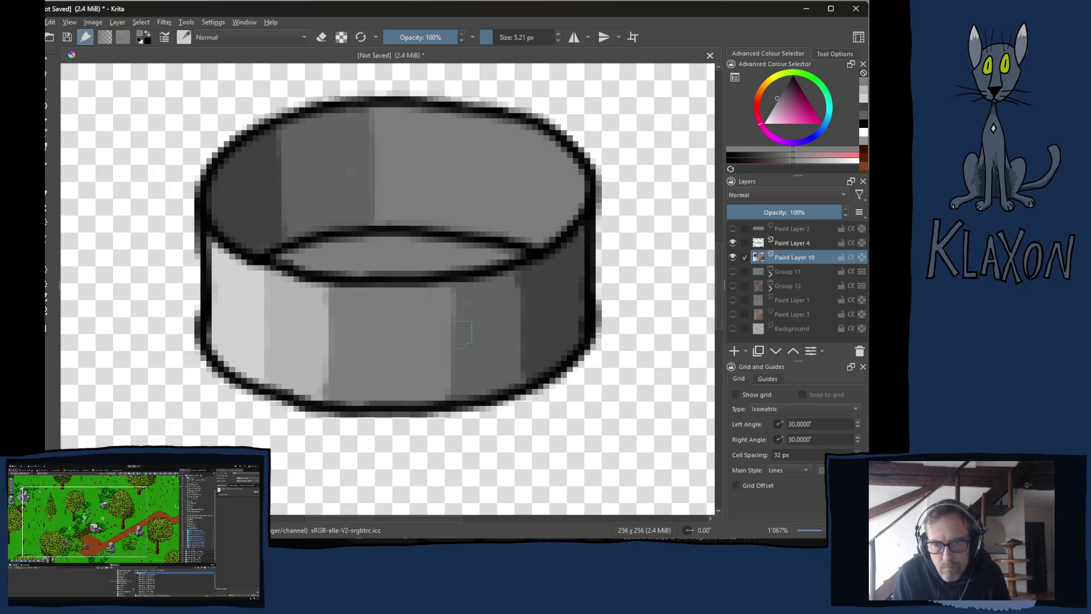
ctrl+click(519, 368)
drag(520, 273, 518, 378)
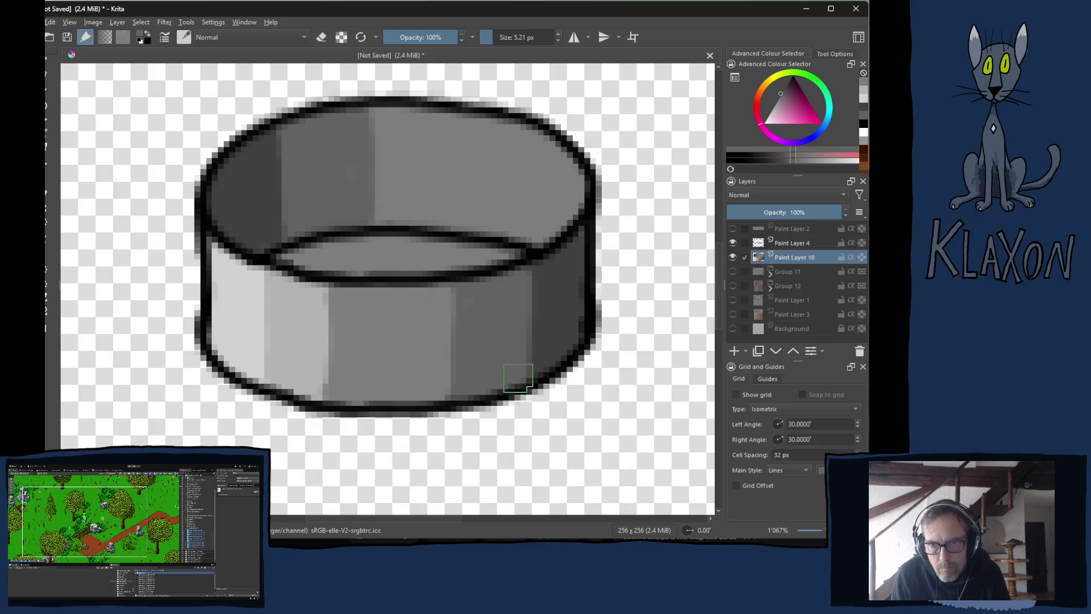
Lighten the inner back and left walls and add a light highlight band on the inner wall.
ctrl+click(312, 341)
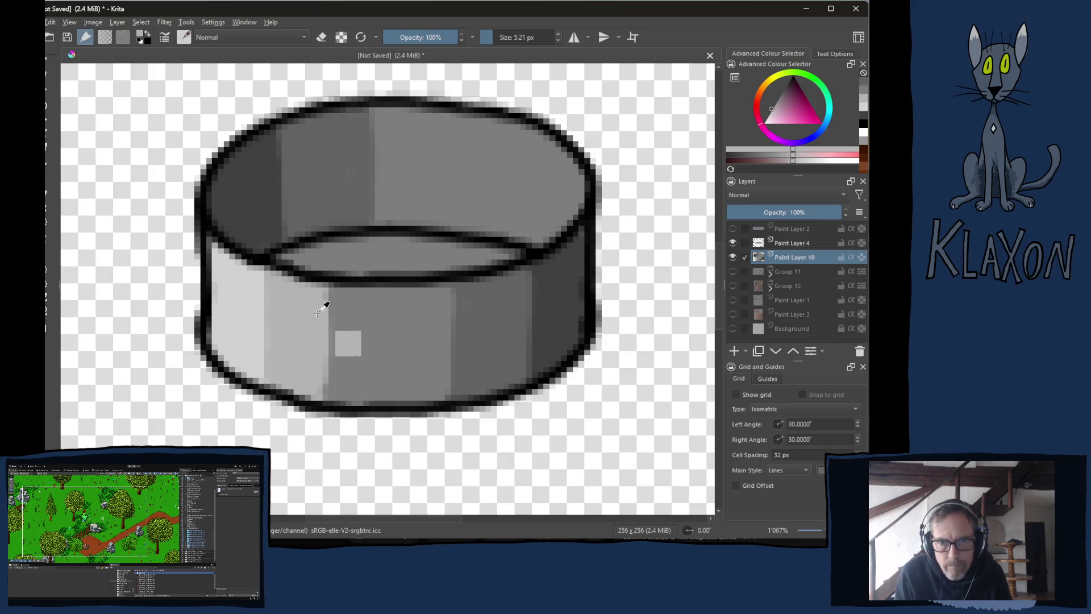
drag(366, 114, 367, 202)
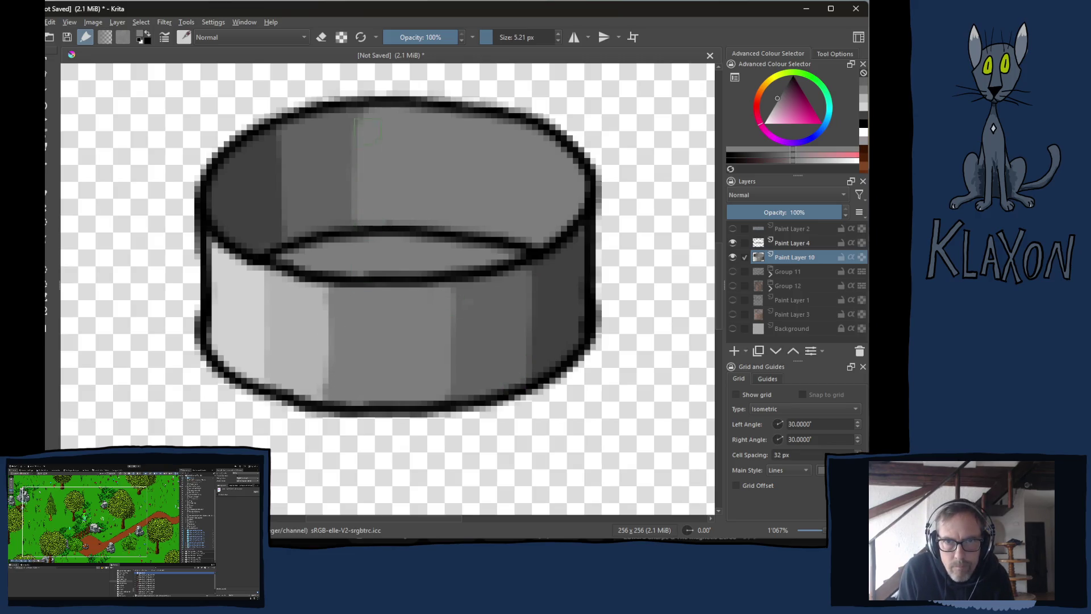
ctrl+click(328, 190)
mouse_move(278, 131)
mouse_down()
mouse_move(278, 227)
mouse_move(282, 182)
mouse_up()
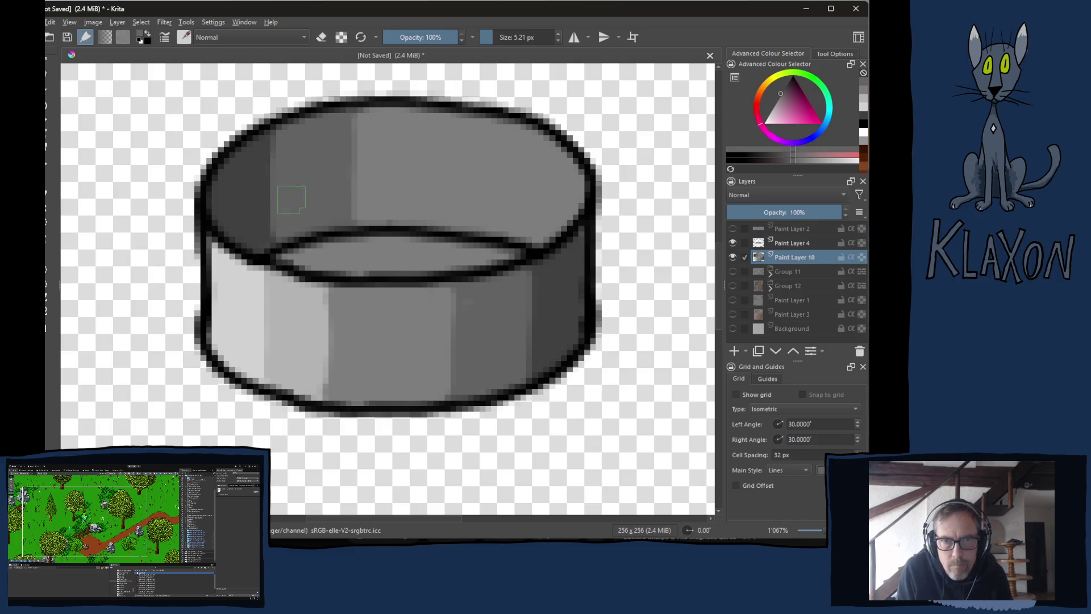
ctrl+click(328, 337)
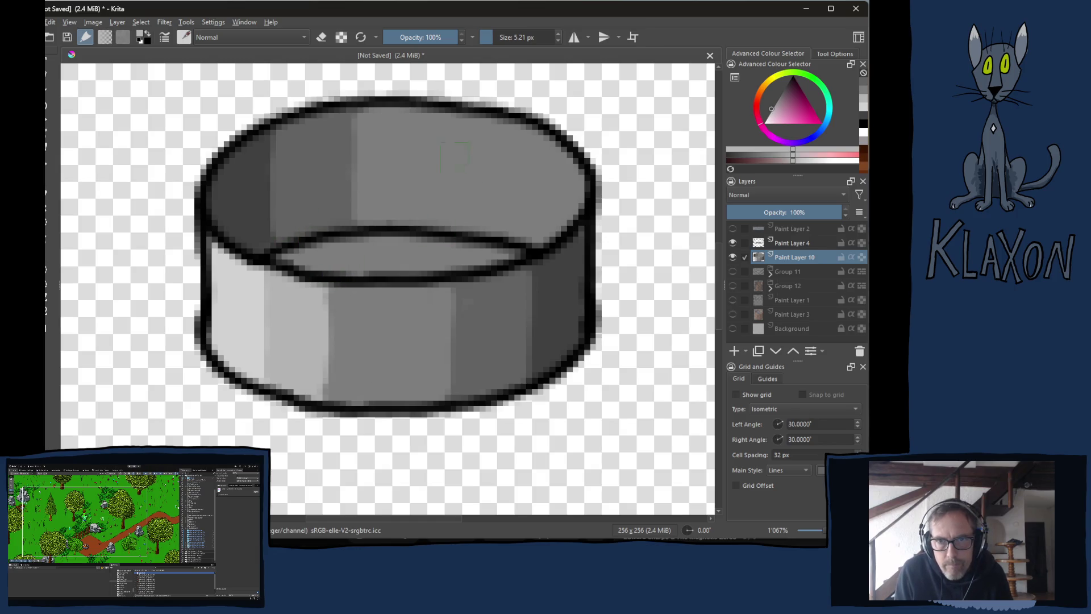
mouse_move(469, 122)
mouse_down()
mouse_move(468, 230)
mouse_move(477, 114)
mouse_move(488, 227)
mouse_move(500, 215)
mouse_move(506, 222)
mouse_move(519, 178)
mouse_move(476, 130)
mouse_move(449, 227)
mouse_up()
ctrl+click(432, 147)
Lighten the right inner wall, darken the highlight band's left edge and cover the inner ellipse's tip.
ctrl+click(277, 345)
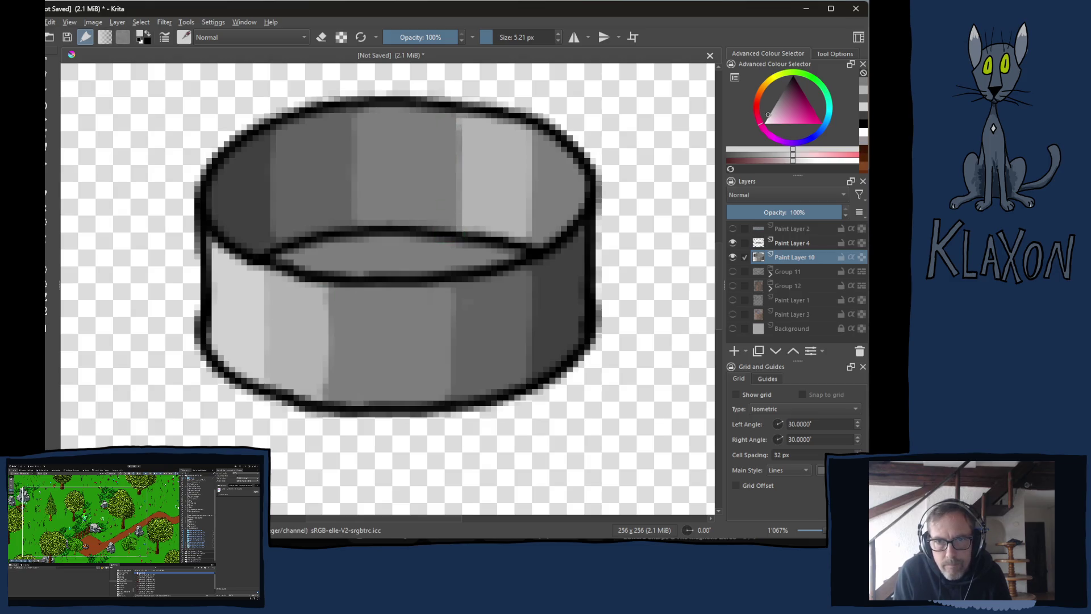
mouse_move(563, 149)
mouse_down()
mouse_move(545, 239)
mouse_move(569, 227)
mouse_move(571, 182)
mouse_move(555, 154)
mouse_move(530, 242)
mouse_up()
ctrl+click(517, 166)
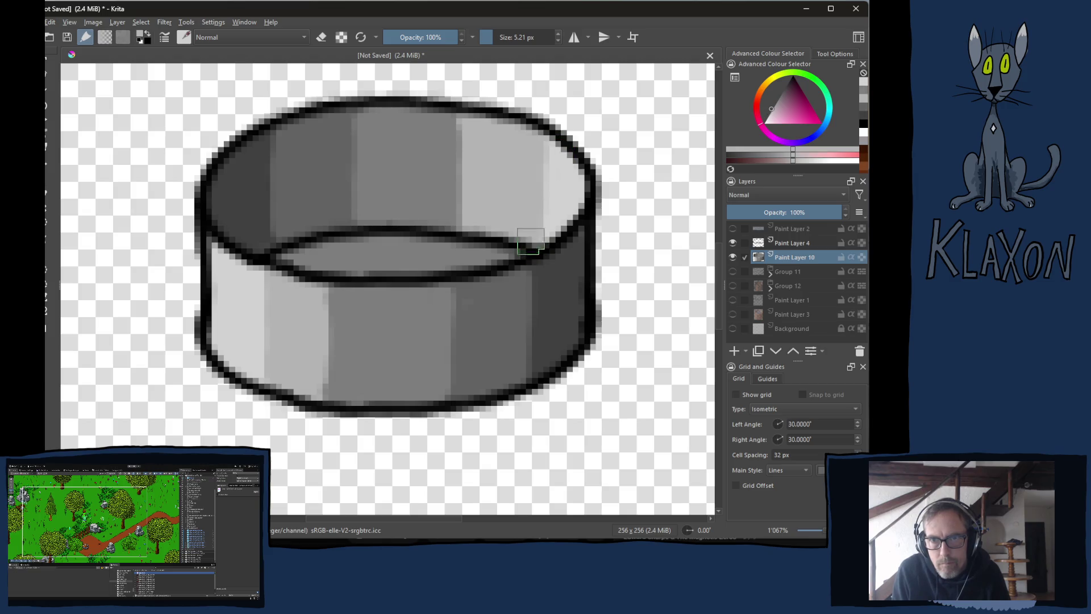
ctrl+click(442, 164)
drag(455, 128, 452, 213)
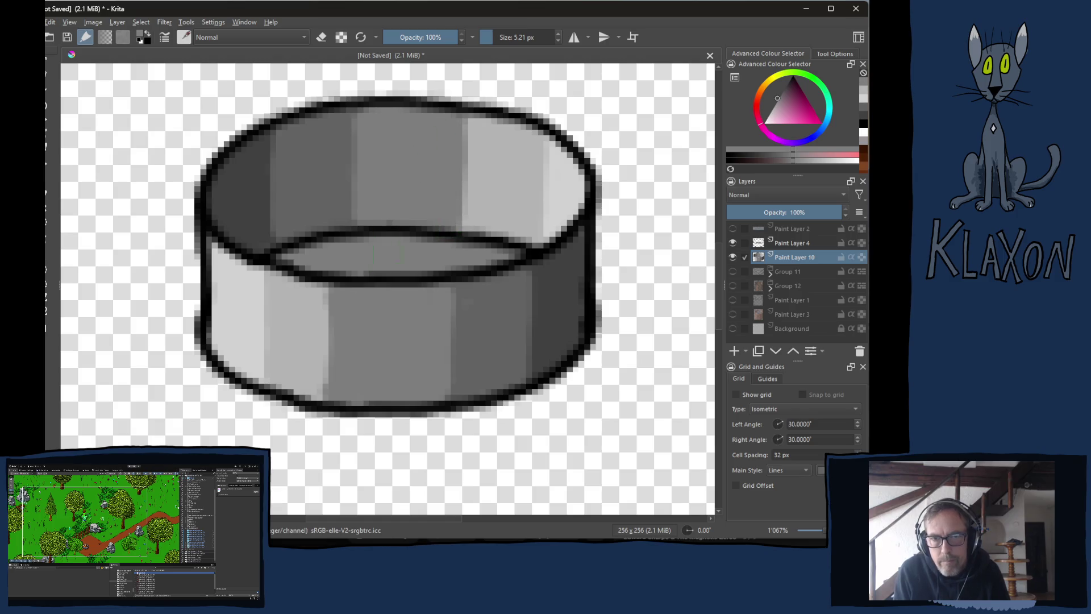
ctrl+click(373, 280)
mouse_move(289, 264)
mouse_down()
mouse_move(353, 242)
mouse_move(491, 250)
mouse_up()
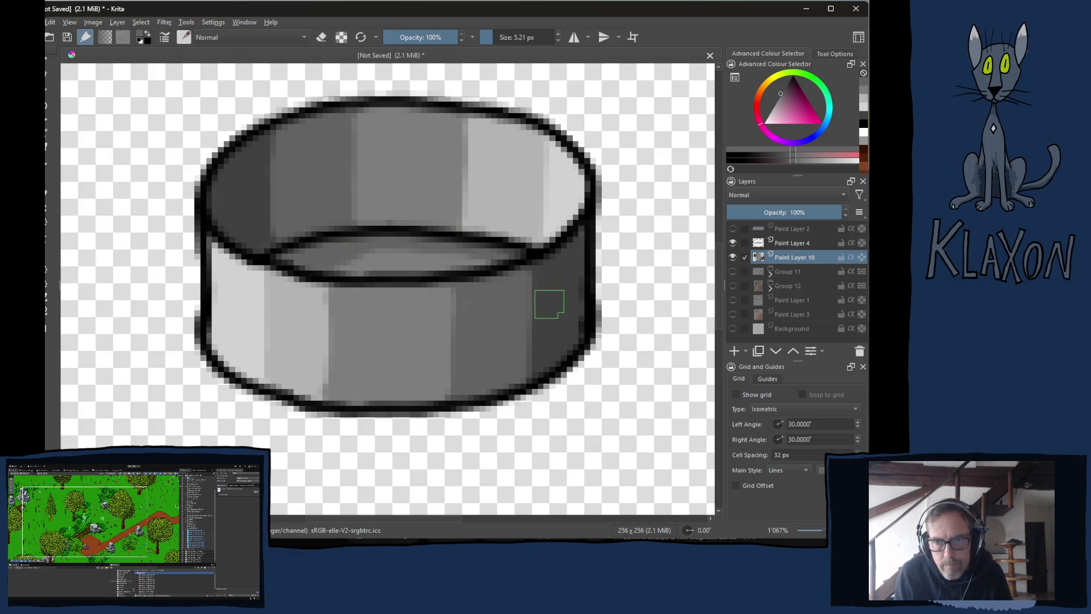
Shade the inner bottom darker, add a pale highlight along the inner lower edge, and zoom to 100%.
ctrl+click(549, 304)
mouse_move(300, 264)
mouse_down()
mouse_move(327, 245)
mouse_move(304, 259)
mouse_move(362, 250)
mouse_up()
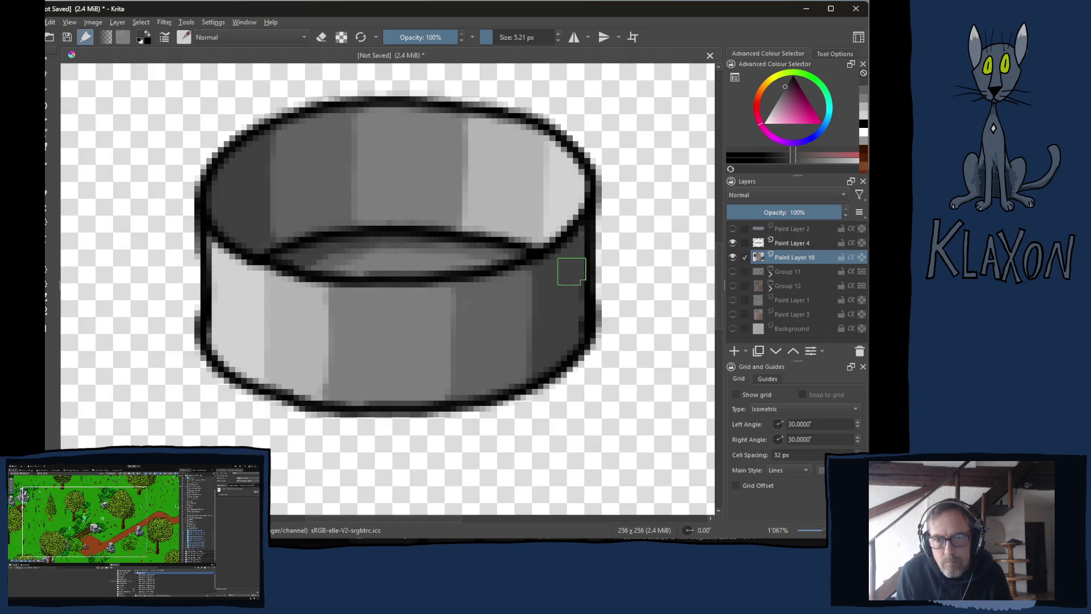
ctrl+click(353, 317)
drag(386, 278, 509, 240)
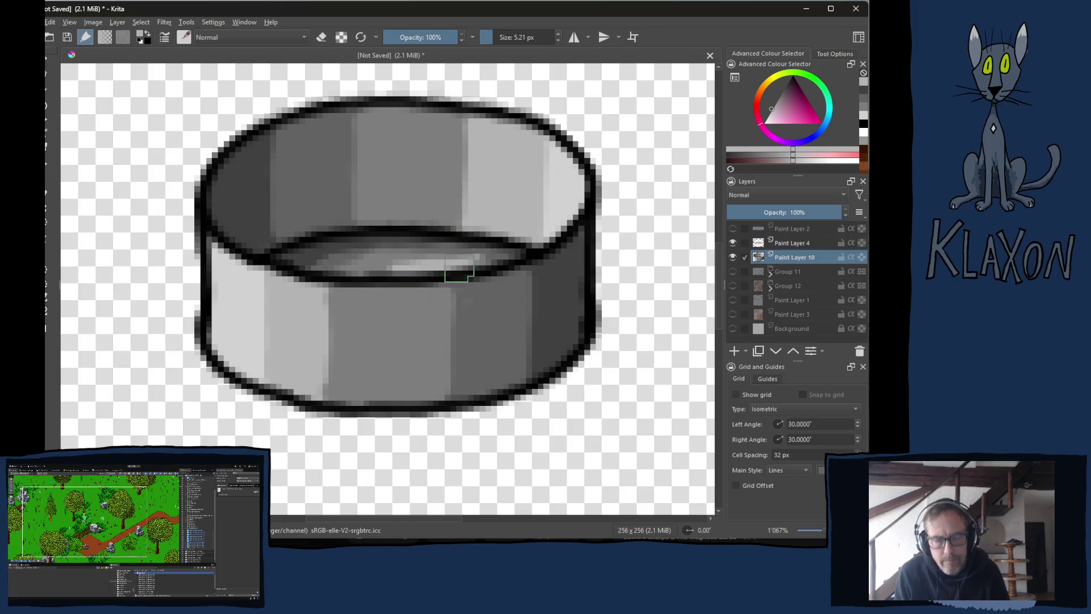
key(ctrl+z)
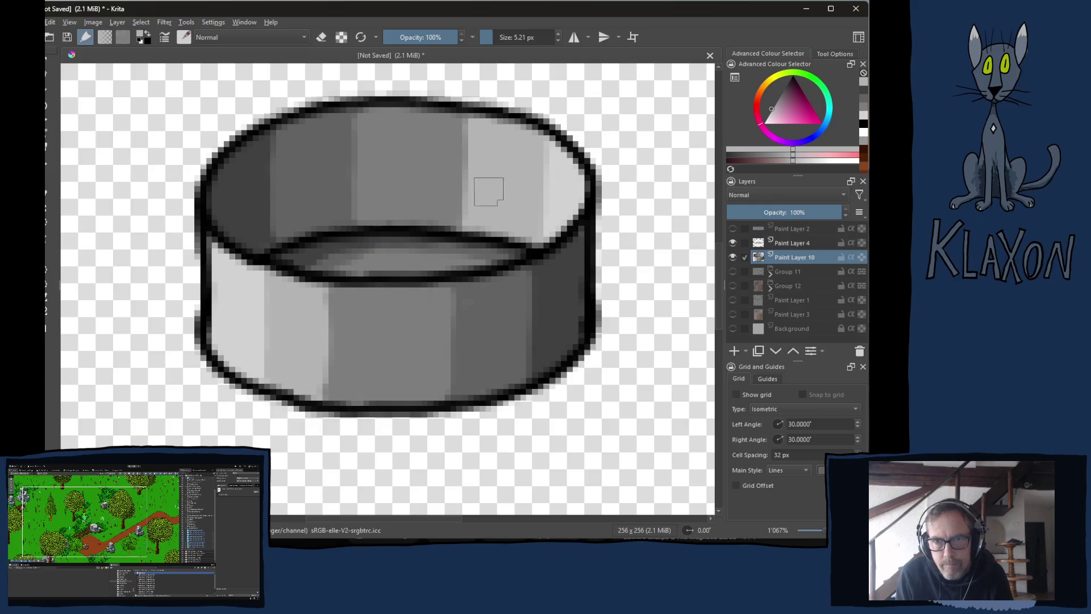
ctrl+click(460, 245)
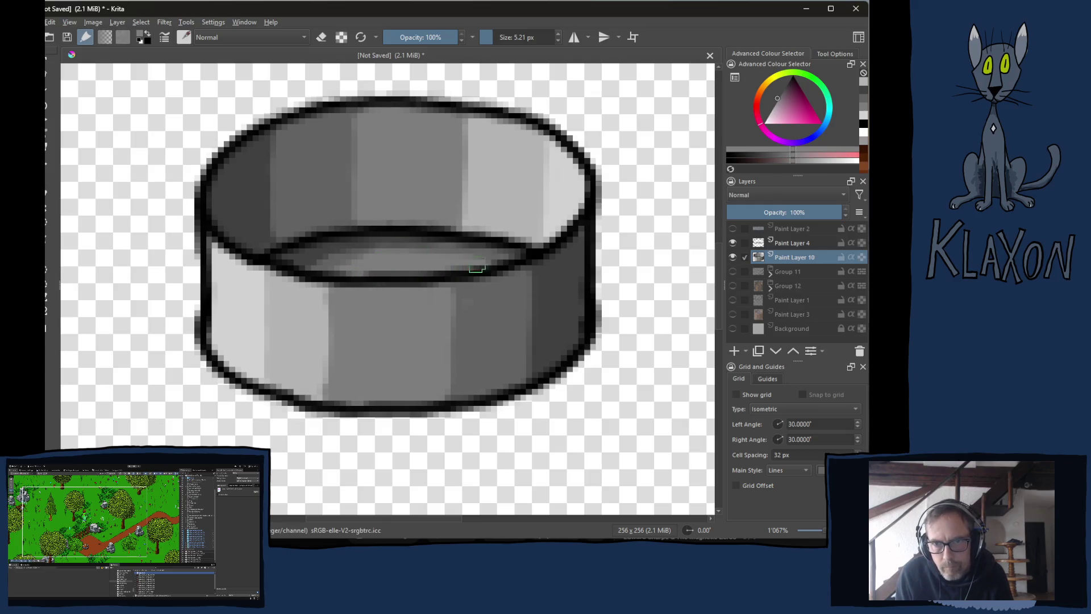
ctrl+click(471, 218)
drag(400, 272, 470, 259)
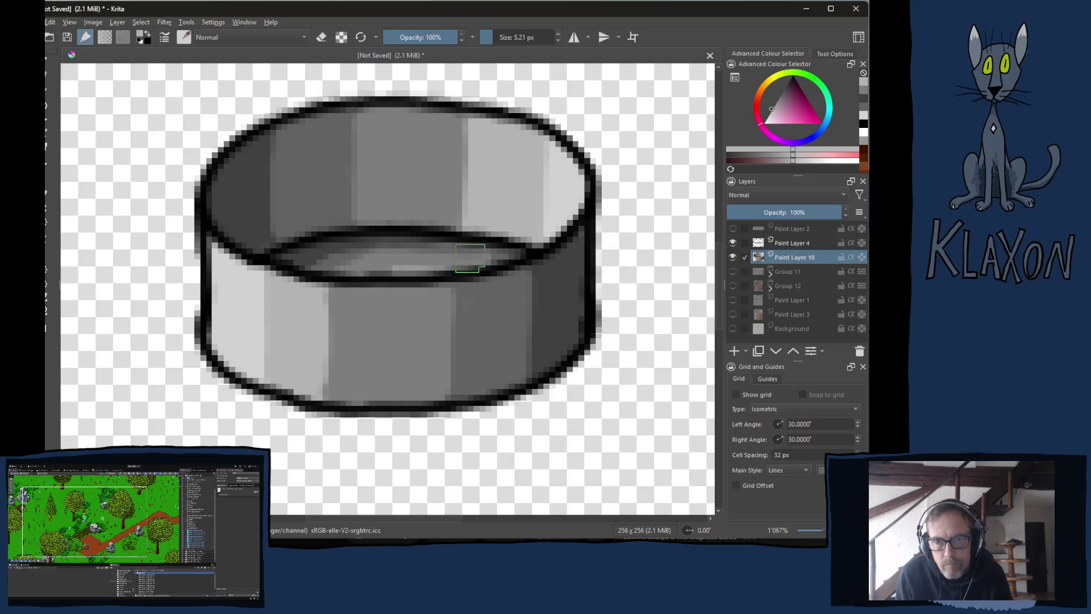
drag(396, 273, 462, 258)
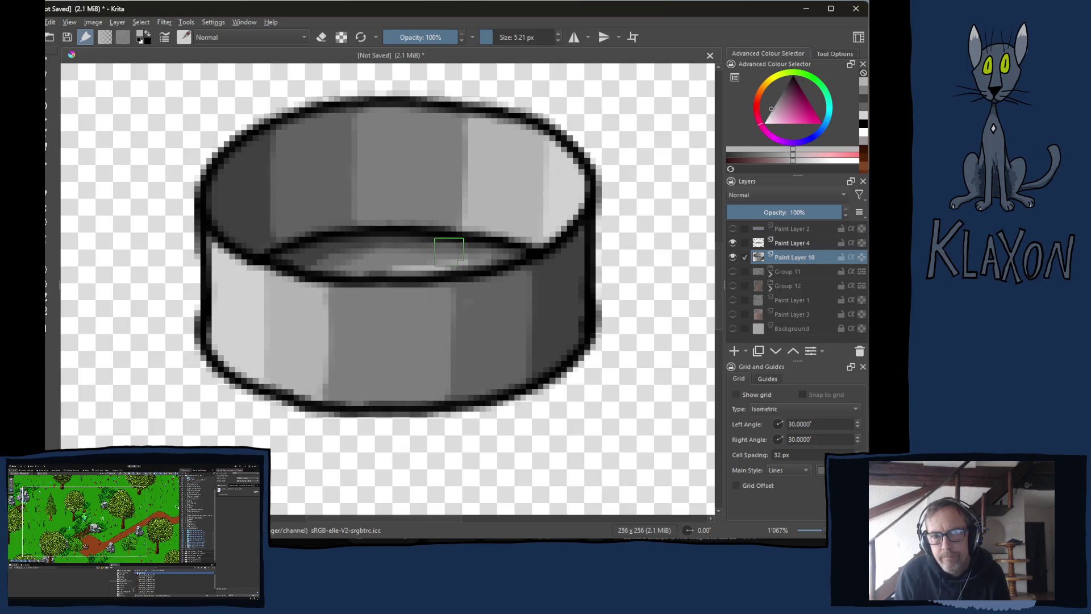
key(1)
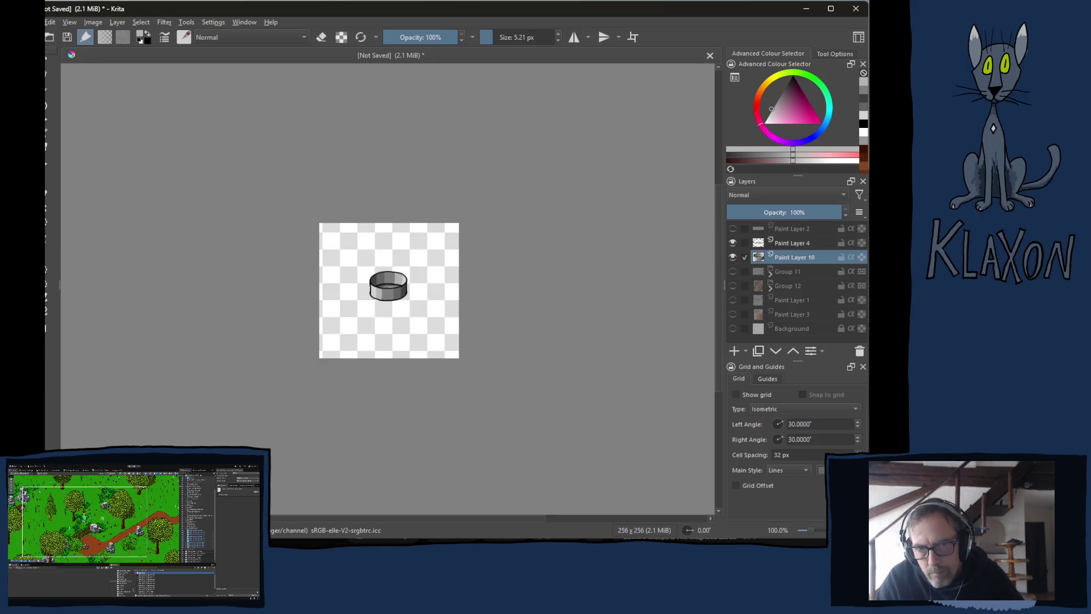
Hide Group 11, Paint Layer 10 and Paint Layer 4, leaving only Group 12's plain wooden tub.
click(732, 271)
click(733, 285)
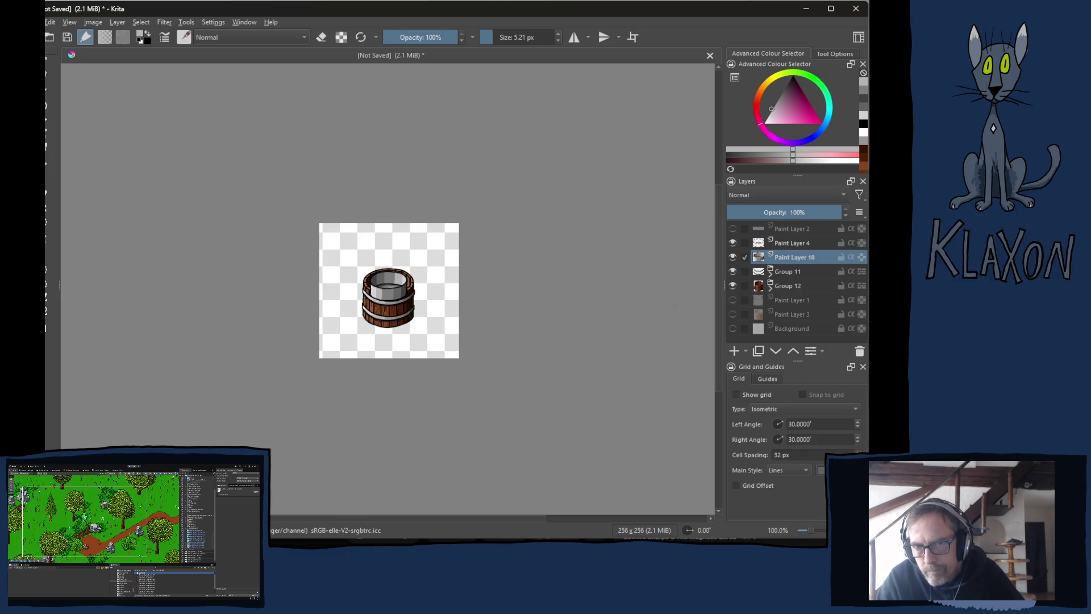
scroll(351, 300, up, 2)
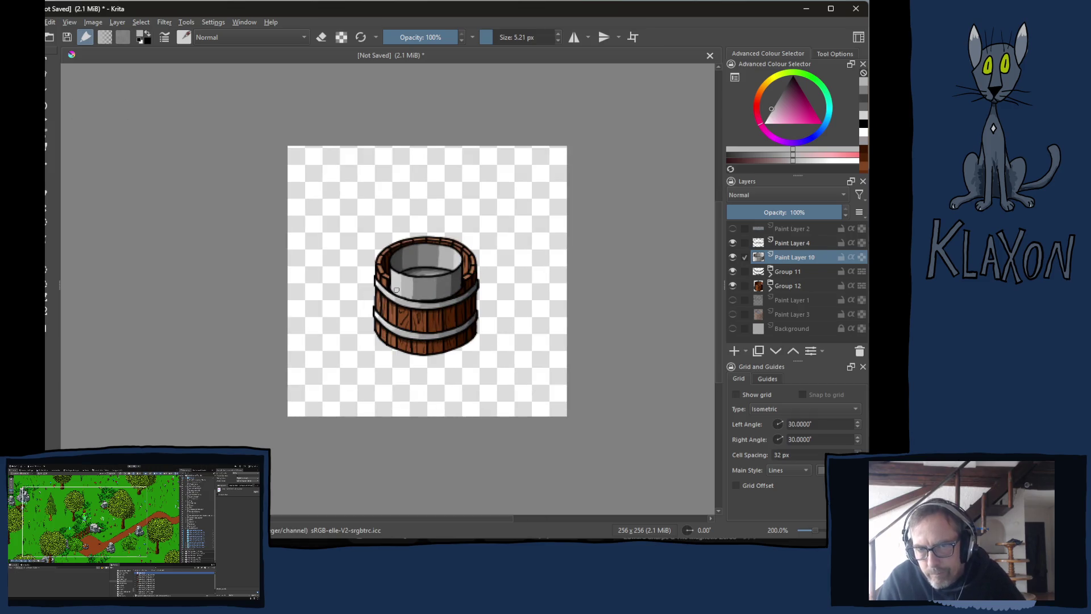
scroll(396, 290, up, 4)
scroll(402, 280, down, 2)
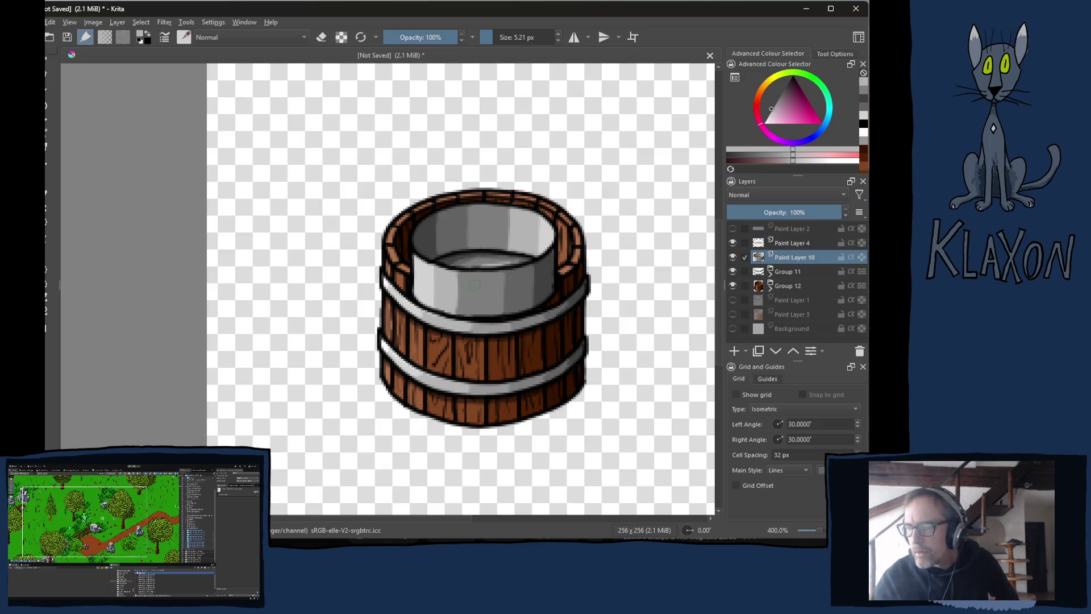
mouse_move(733, 271)
mouse_down()
mouse_move(733, 243)
mouse_move(735, 274)
mouse_up()
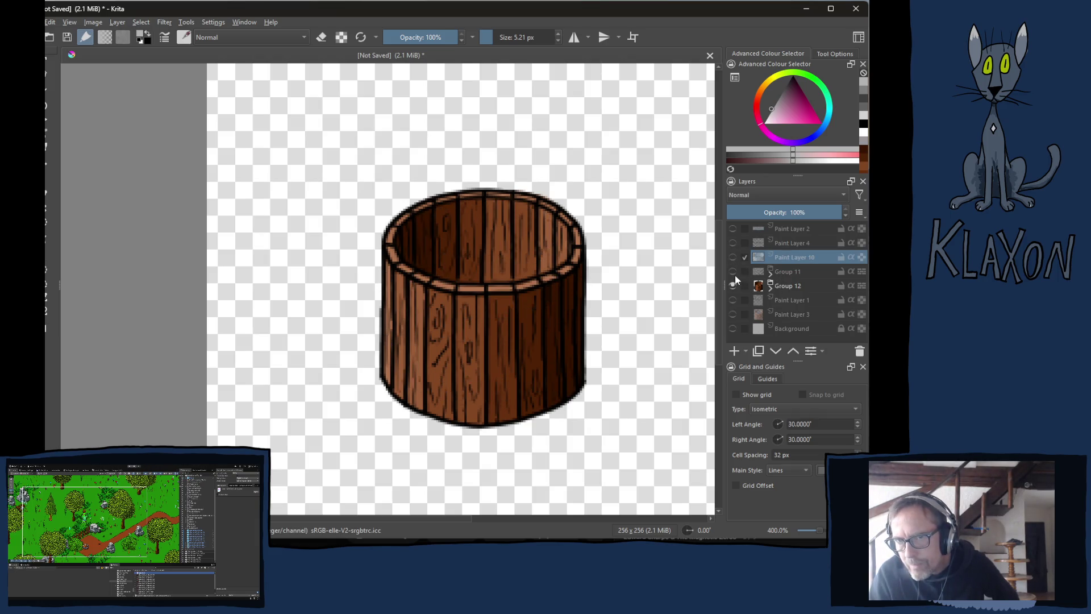
Duplicate Group 12 as a hidden backup, hide Paint Layer 7, and select line art Paint Layer 5.
click(789, 302)
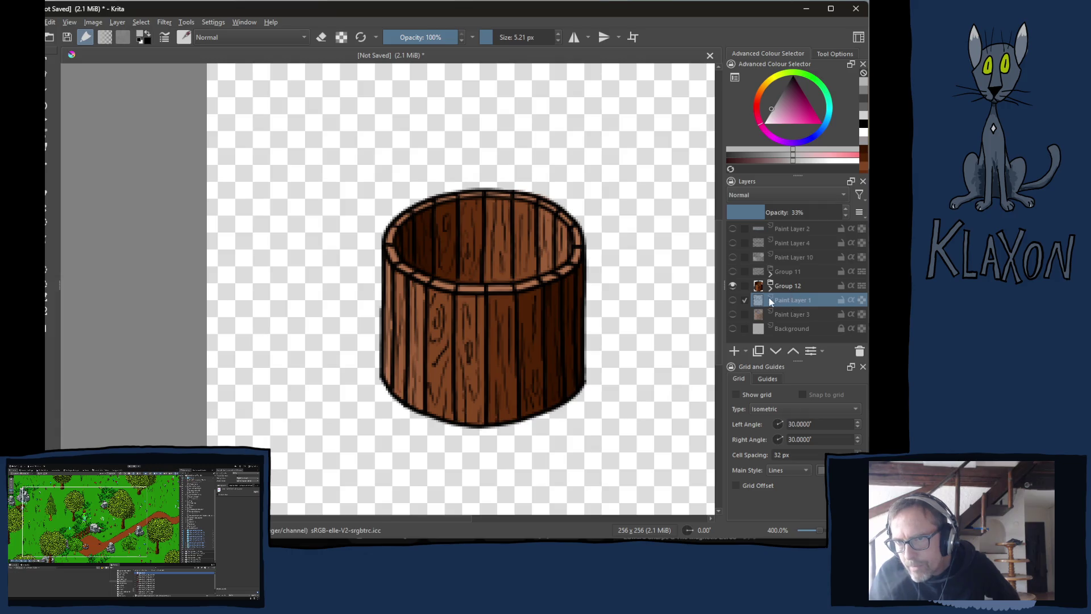
click(807, 287)
click(758, 350)
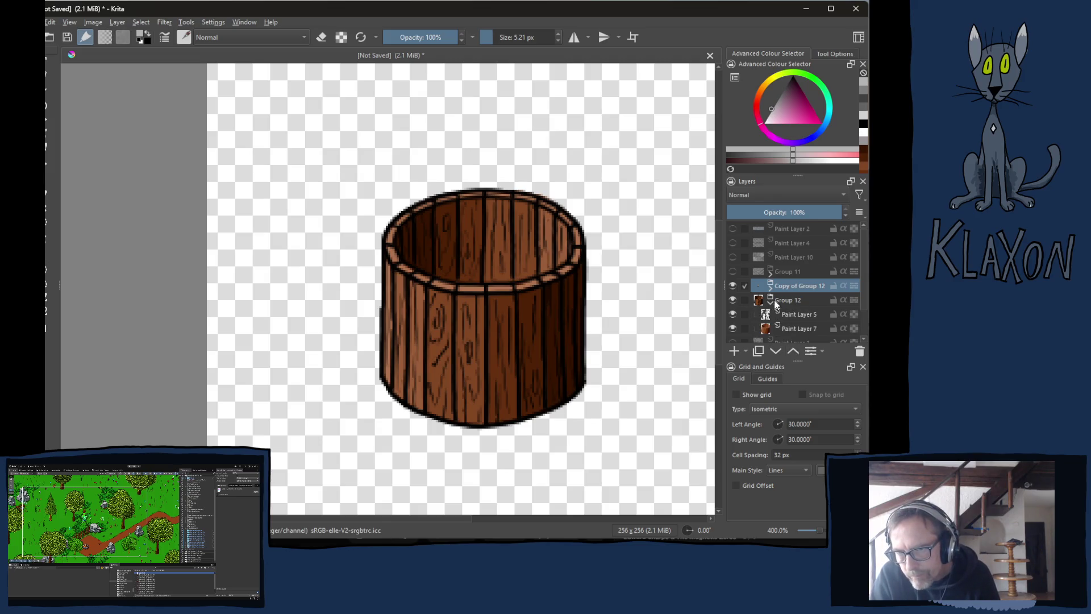
click(733, 286)
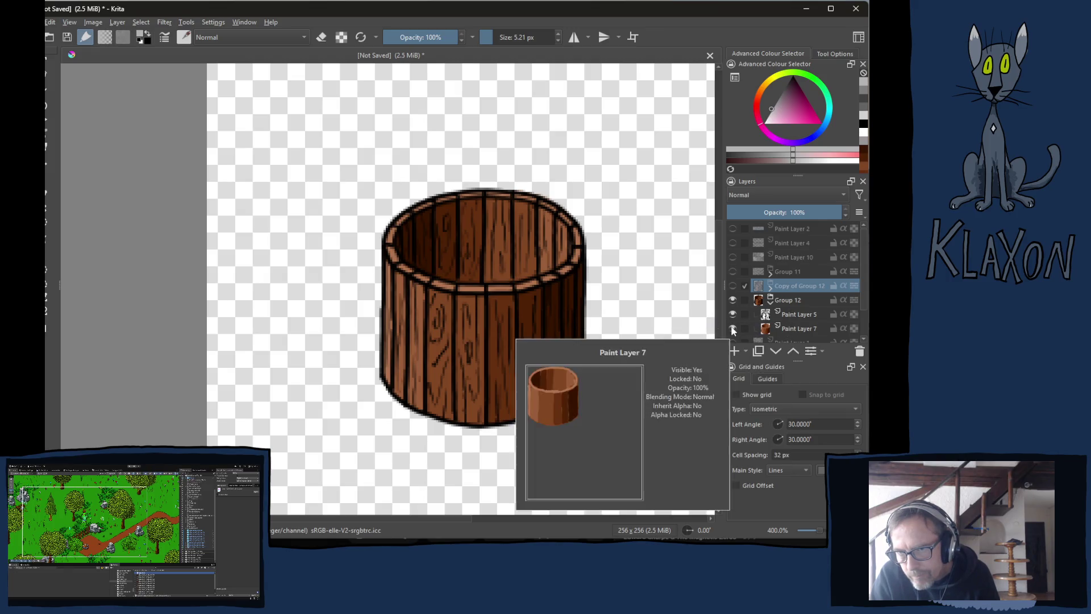
click(733, 328)
click(793, 316)
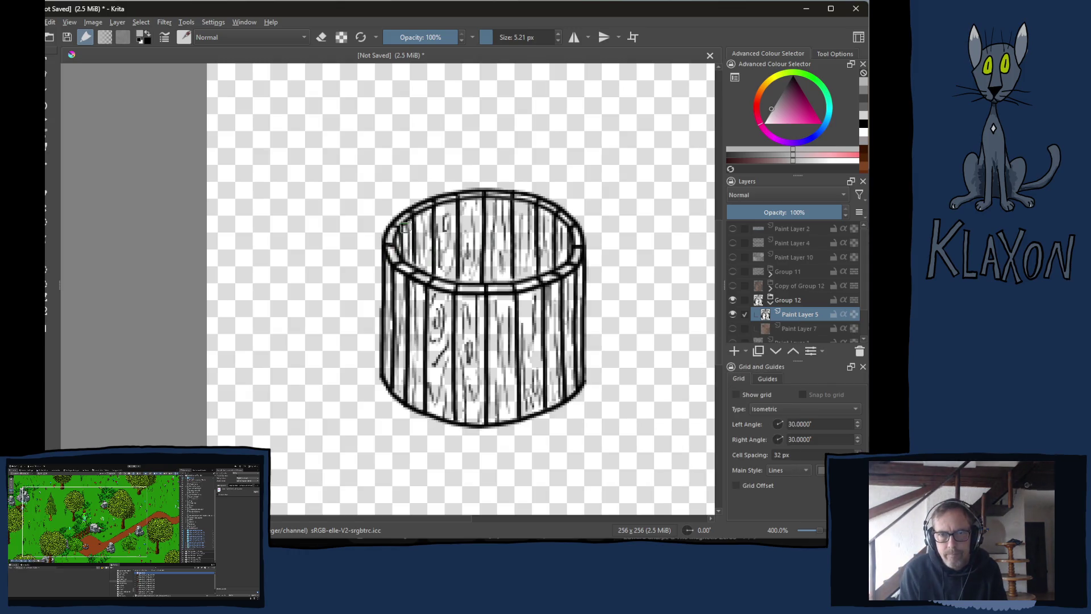
Erase the stray flag, back rim and stave tops from Paint Layer 5's line art.
scroll(425, 227, up, 4)
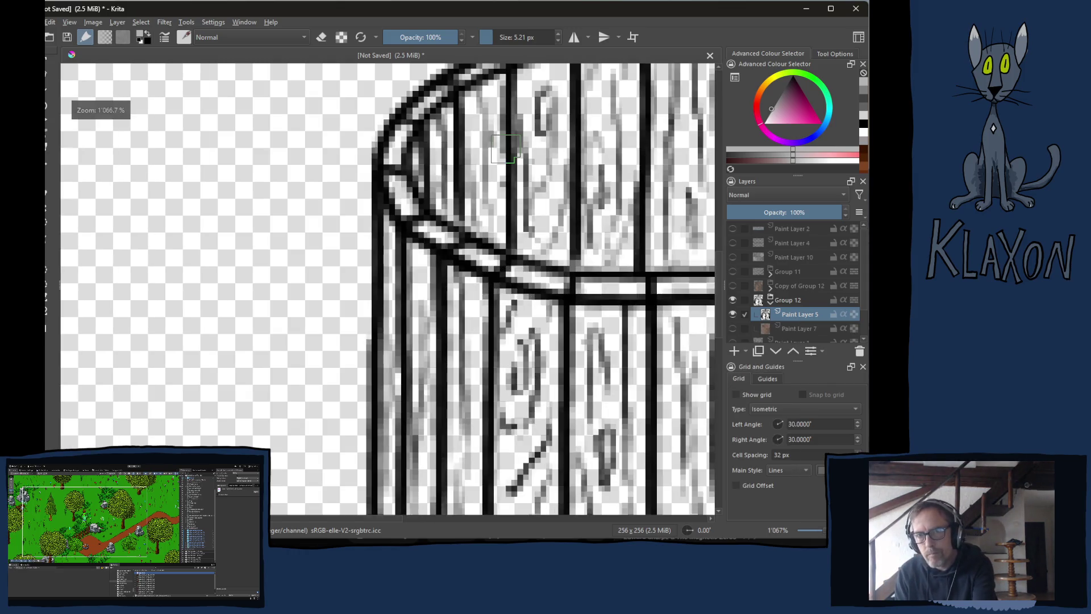
mouse_move(423, 259)
mouse_down()
mouse_move(368, 296)
mouse_move(301, 250)
mouse_move(327, 257)
mouse_move(307, 250)
mouse_move(335, 245)
mouse_move(409, 170)
mouse_move(380, 206)
mouse_move(529, 149)
mouse_move(591, 171)
mouse_move(608, 227)
mouse_move(490, 230)
mouse_move(597, 251)
mouse_up()
key(e)
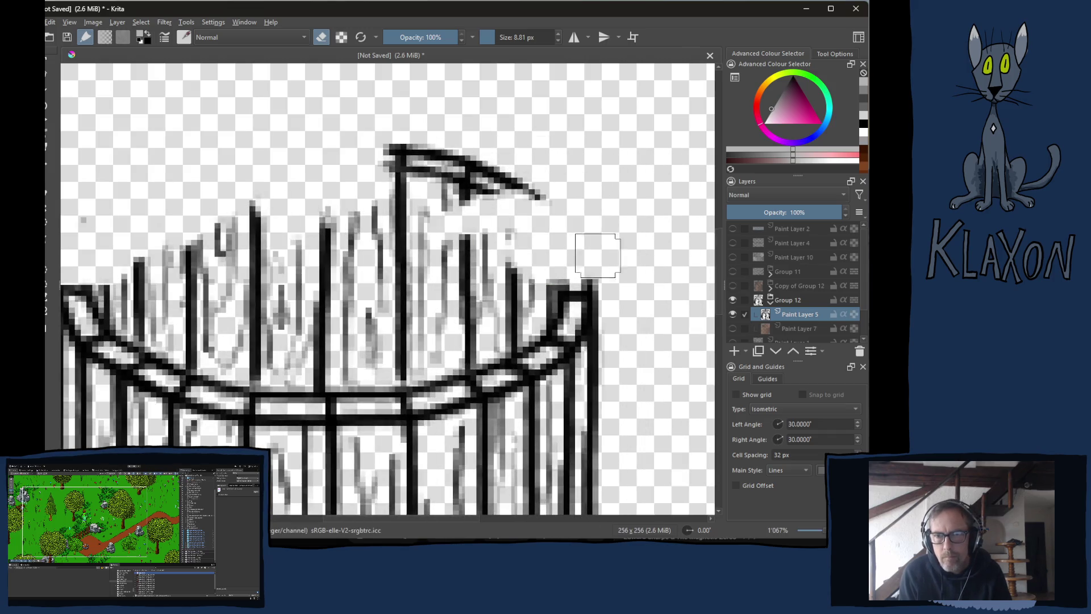
mouse_move(543, 193)
mouse_down()
mouse_move(401, 154)
mouse_move(397, 190)
mouse_up()
mouse_move(510, 284)
mouse_down()
mouse_move(535, 310)
mouse_move(484, 338)
mouse_move(478, 273)
mouse_move(441, 237)
mouse_move(316, 305)
mouse_move(287, 220)
mouse_move(171, 275)
mouse_move(108, 230)
mouse_move(131, 267)
mouse_move(136, 310)
mouse_move(124, 309)
mouse_move(179, 338)
mouse_move(199, 321)
mouse_move(193, 344)
mouse_move(205, 352)
mouse_move(239, 307)
mouse_move(281, 368)
mouse_move(318, 303)
mouse_move(361, 275)
mouse_move(309, 231)
mouse_up()
mouse_move(444, 266)
mouse_down()
mouse_move(330, 355)
mouse_move(329, 369)
mouse_move(414, 348)
mouse_move(401, 365)
mouse_move(453, 354)
mouse_up()
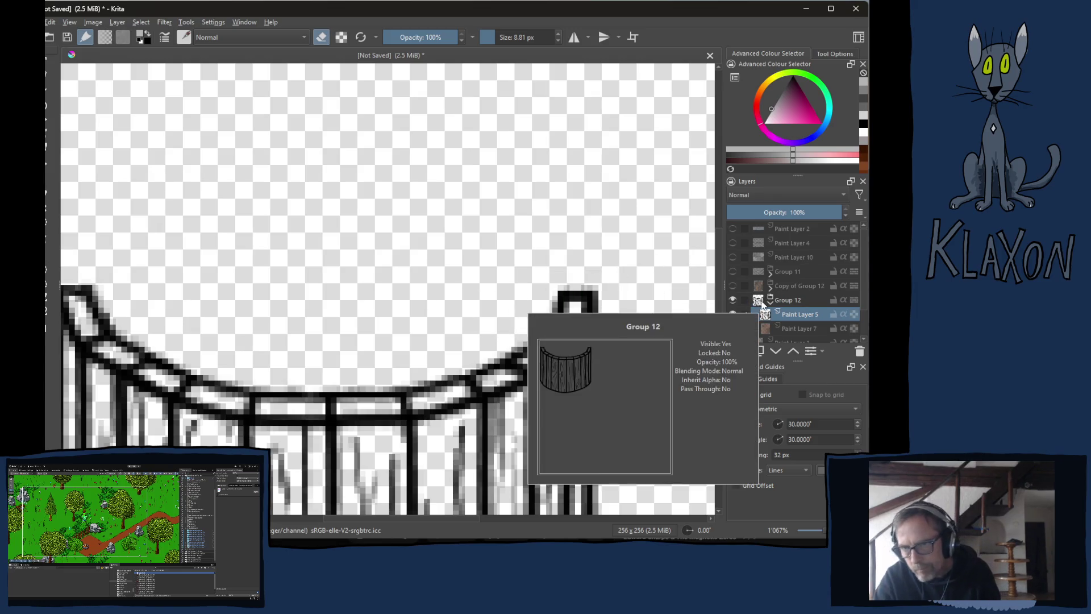
Show Paint Layer 7 and erase the brown patch above the bucket's rim.
click(733, 328)
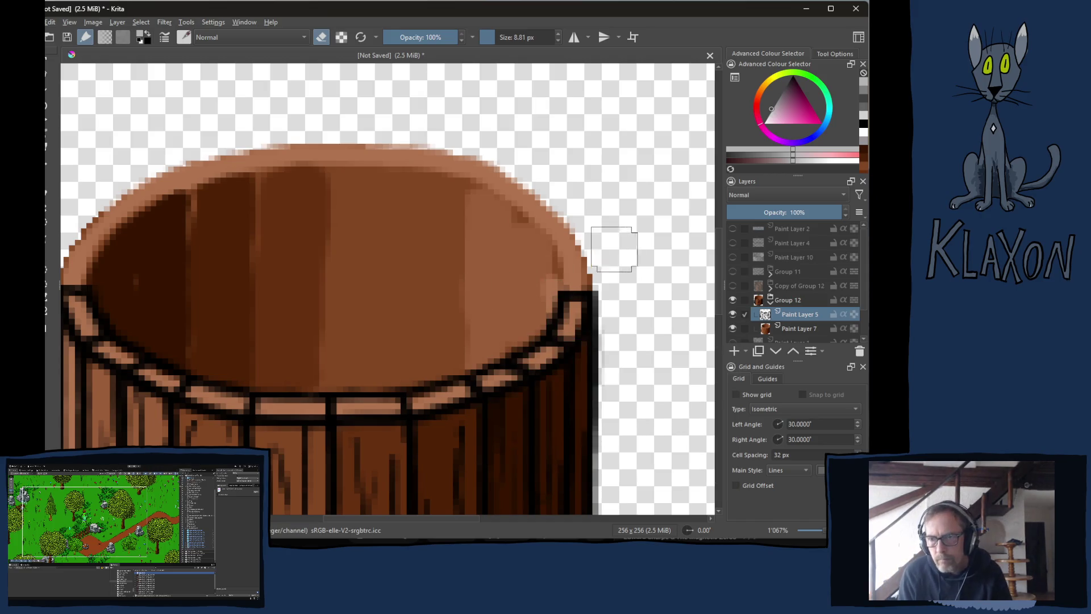
click(794, 330)
mouse_move(323, 218)
mouse_down()
mouse_move(208, 207)
mouse_move(92, 236)
mouse_move(74, 257)
mouse_move(111, 253)
mouse_move(129, 310)
mouse_move(182, 350)
mouse_move(241, 366)
mouse_move(431, 367)
mouse_move(495, 341)
mouse_move(529, 306)
mouse_move(560, 238)
mouse_move(582, 271)
mouse_move(468, 168)
mouse_move(261, 178)
mouse_move(146, 238)
mouse_move(171, 251)
mouse_move(268, 216)
mouse_move(287, 335)
mouse_move(360, 176)
mouse_move(345, 333)
mouse_move(441, 192)
mouse_move(500, 244)
mouse_move(431, 324)
mouse_move(500, 300)
mouse_up()
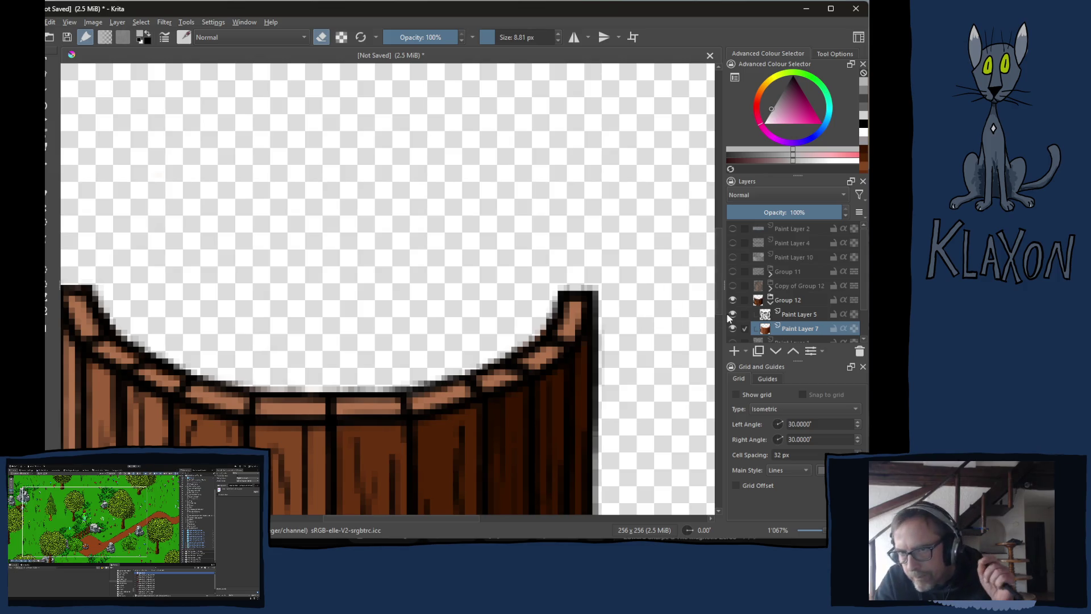
Hide Group 12, show and expand Copy of Group 12, hide its Paint Layer 7, select its Paint Layer 5.
click(767, 301)
click(734, 286)
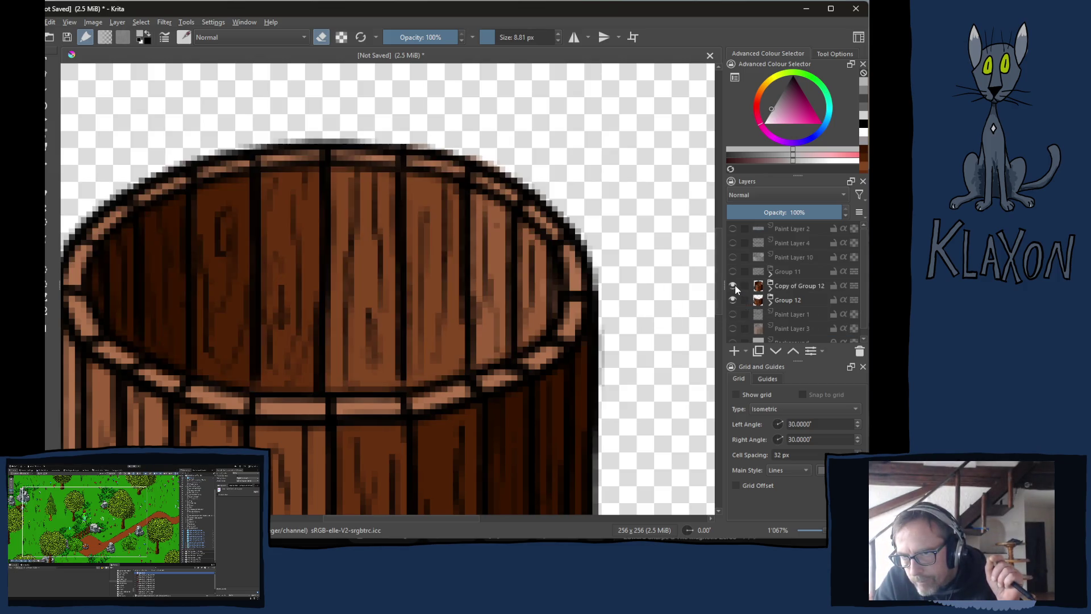
click(733, 299)
click(771, 289)
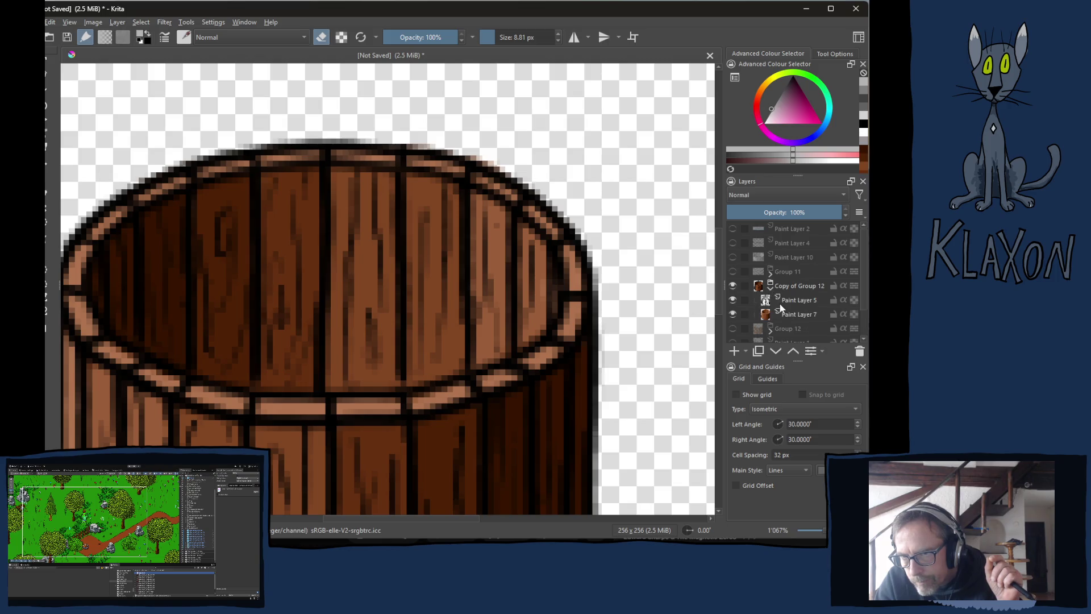
click(732, 314)
click(801, 302)
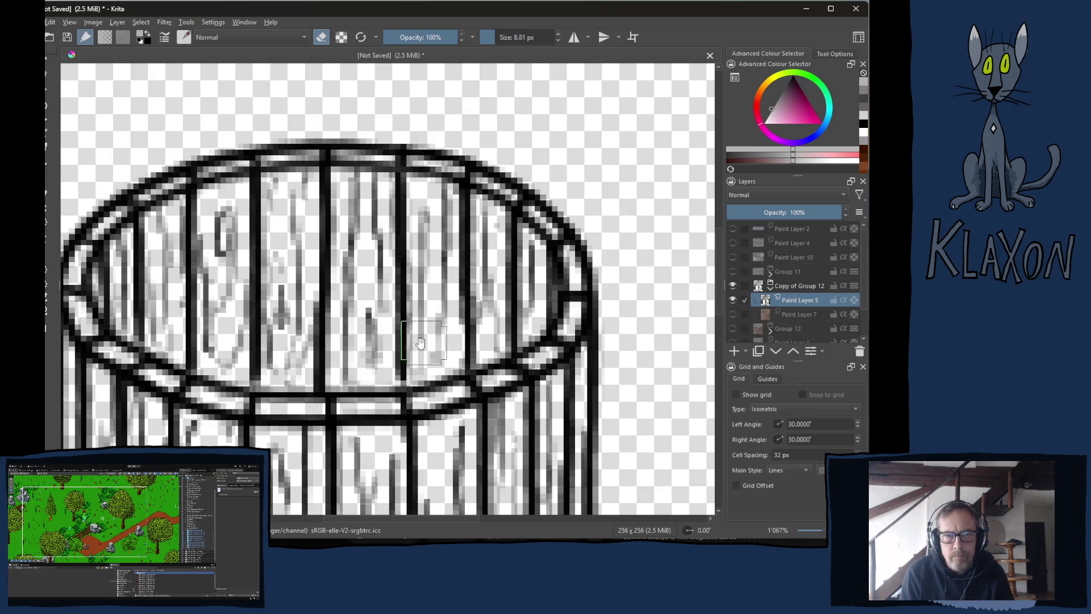
Erase the diagonal left rim band and the front rim from the copy's line art.
drag(396, 306, 473, 232)
mouse_move(208, 270)
mouse_down()
mouse_move(179, 259)
mouse_move(154, 227)
mouse_move(166, 223)
mouse_up()
key(ctrl+z)
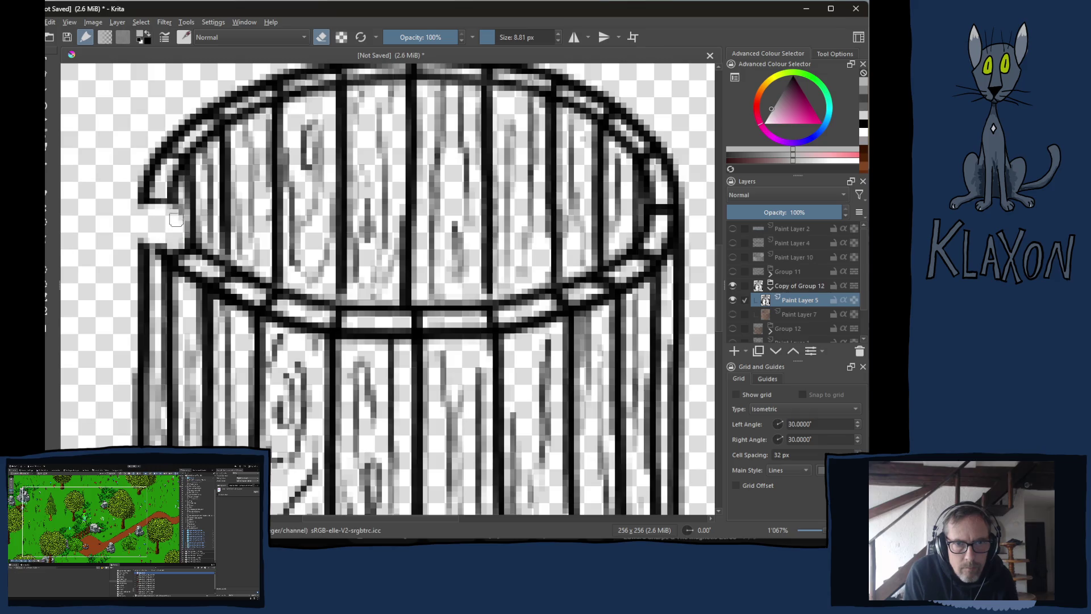
mouse_move(180, 243)
mouse_down()
mouse_move(216, 276)
mouse_move(326, 317)
mouse_up()
mouse_move(399, 325)
mouse_down()
mouse_move(559, 300)
mouse_move(651, 257)
mouse_move(674, 230)
mouse_move(631, 285)
mouse_move(625, 329)
mouse_move(585, 375)
mouse_move(451, 381)
mouse_move(486, 366)
mouse_move(188, 278)
mouse_move(221, 346)
mouse_move(256, 353)
mouse_move(107, 309)
mouse_move(182, 409)
mouse_move(290, 463)
mouse_move(303, 488)
mouse_move(160, 313)
mouse_move(214, 273)
mouse_move(212, 358)
mouse_move(267, 364)
mouse_move(475, 253)
mouse_move(346, 403)
mouse_move(372, 427)
mouse_move(509, 360)
mouse_move(551, 402)
mouse_move(519, 373)
mouse_move(594, 229)
mouse_up()
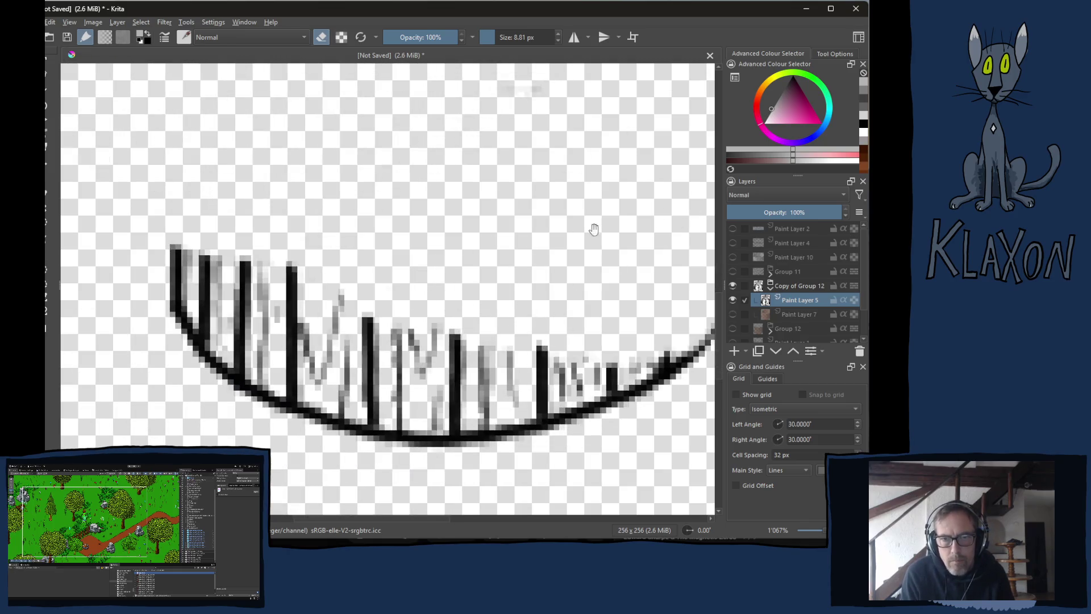
Erase the lower staves and bottom curve, then shrink the brush to about 2 px and refit the view.
mouse_move(201, 211)
mouse_down()
mouse_move(243, 227)
mouse_move(304, 454)
mouse_move(455, 409)
mouse_move(611, 381)
mouse_up()
mouse_move(516, 381)
mouse_down()
mouse_move(453, 375)
mouse_move(580, 369)
mouse_up()
key(ctrl+z)
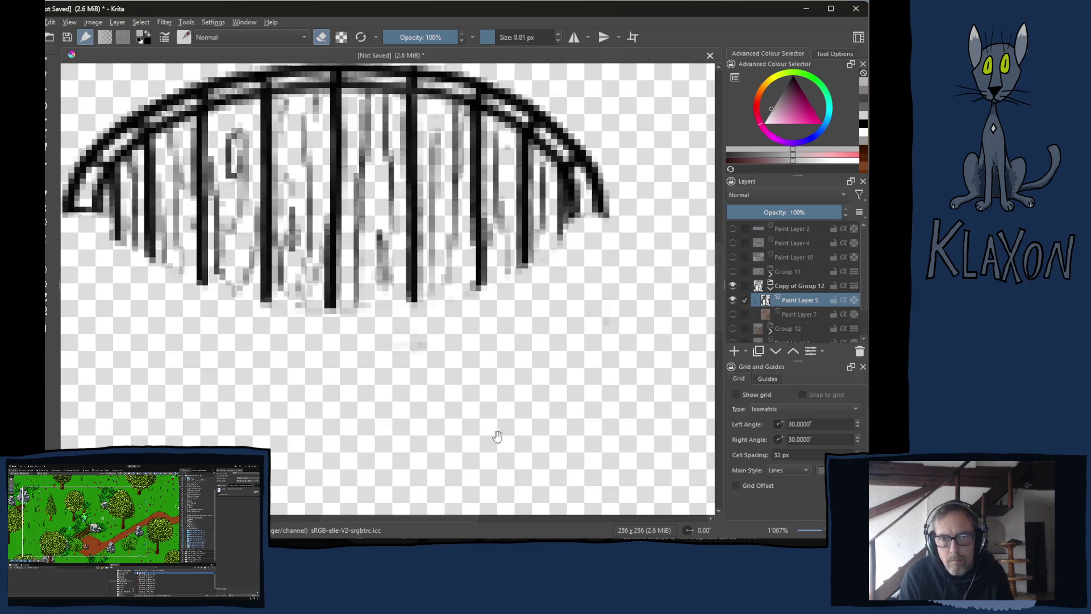
click(514, 36)
key(2)
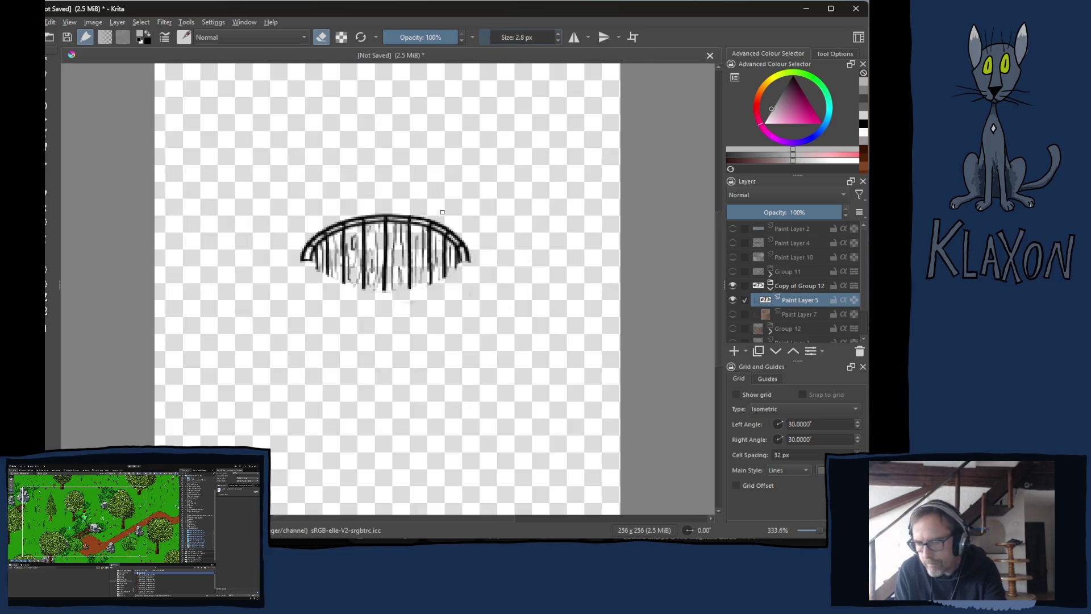
key(plus)
key(plus)
key(plus)
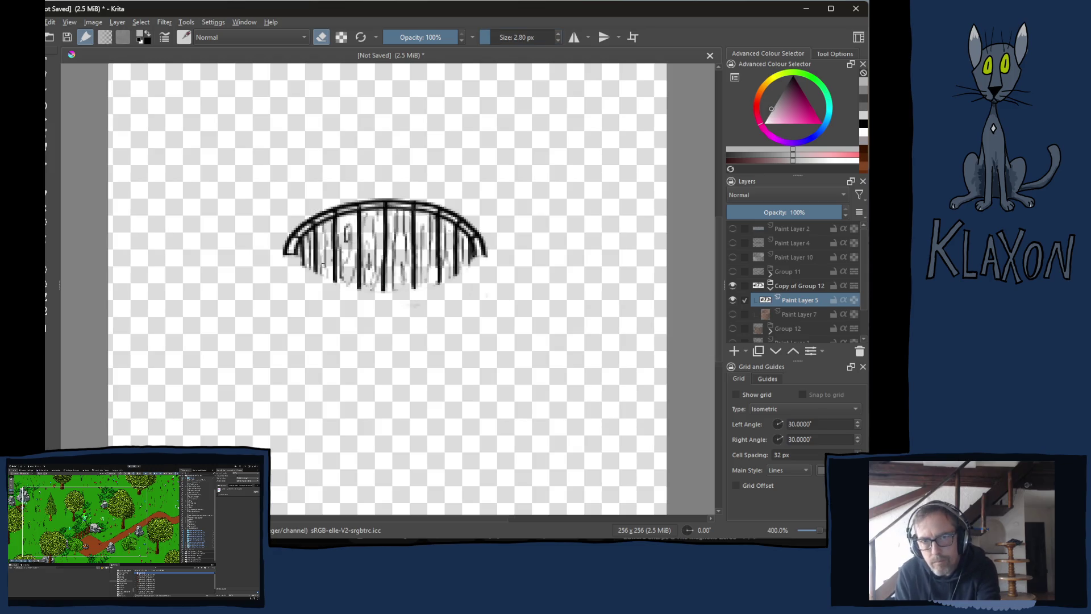
Extend the inner stave lines downward in black across the barrel's back wall.
right_click(362, 279)
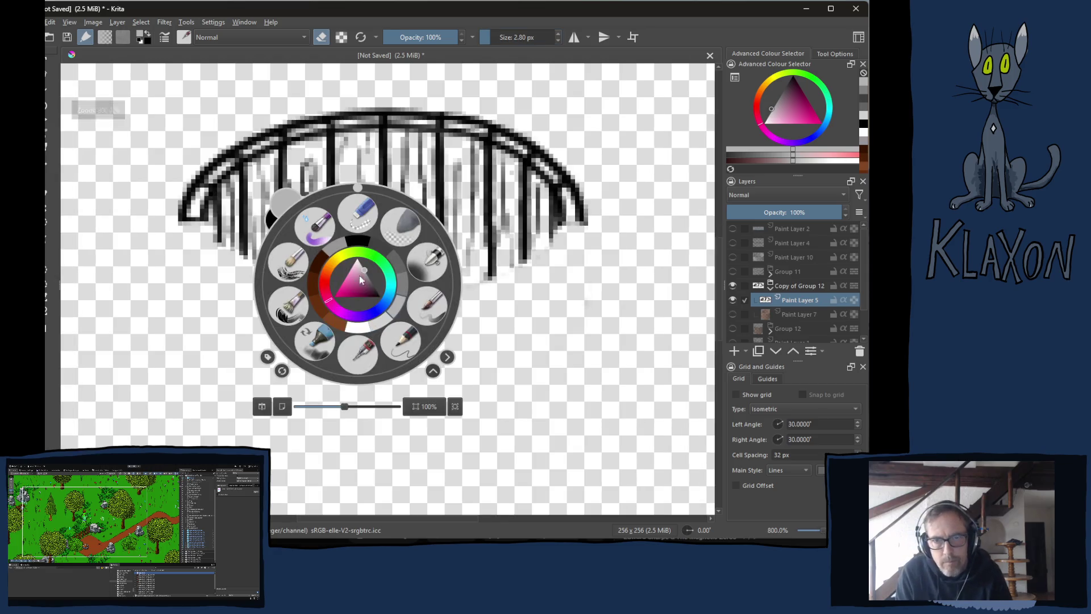
click(357, 243)
key(plus)
key(plus)
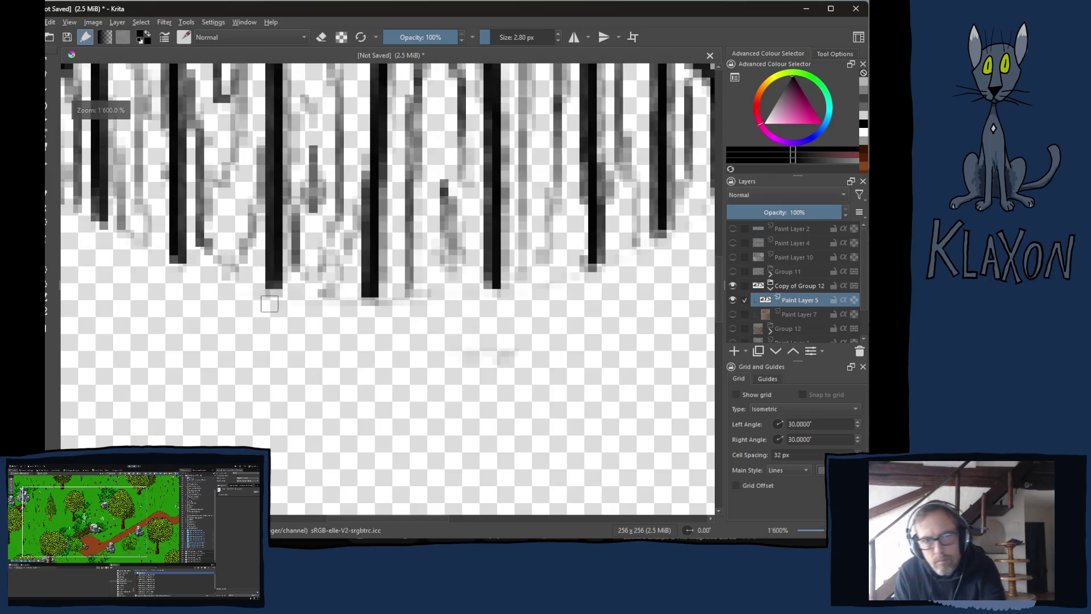
mouse_move(140, 243)
mouse_down()
mouse_move(144, 285)
mouse_move(192, 309)
mouse_up()
drag(270, 318, 270, 341)
drag(368, 346, 367, 375)
drag(365, 337, 363, 371)
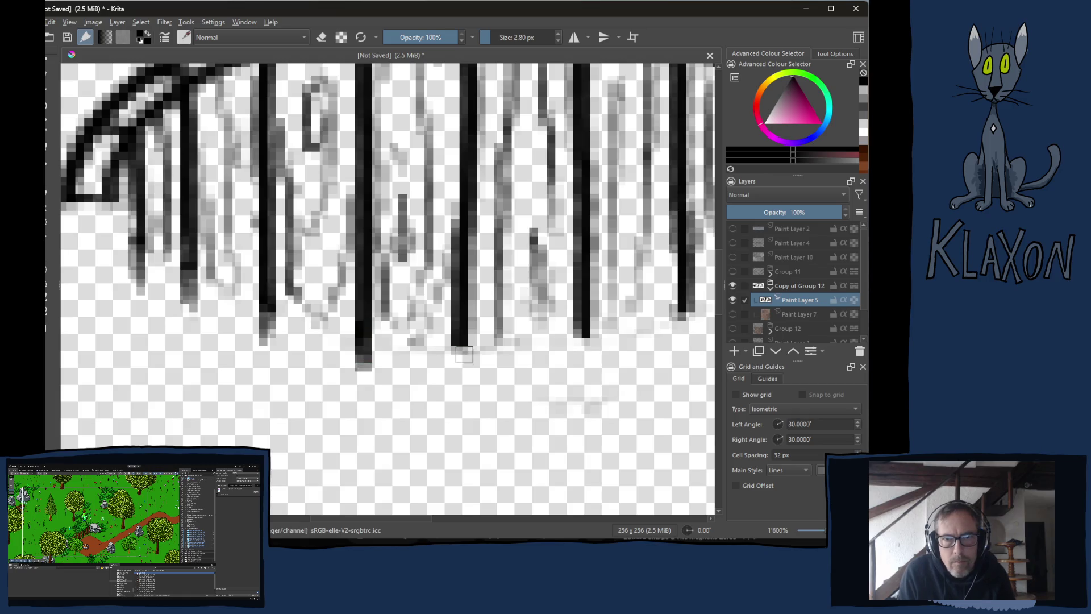
drag(464, 355, 462, 379)
mouse_move(588, 338)
mouse_down()
mouse_move(586, 378)
mouse_move(409, 378)
mouse_move(423, 380)
mouse_up()
drag(526, 316, 529, 347)
drag(592, 274, 591, 299)
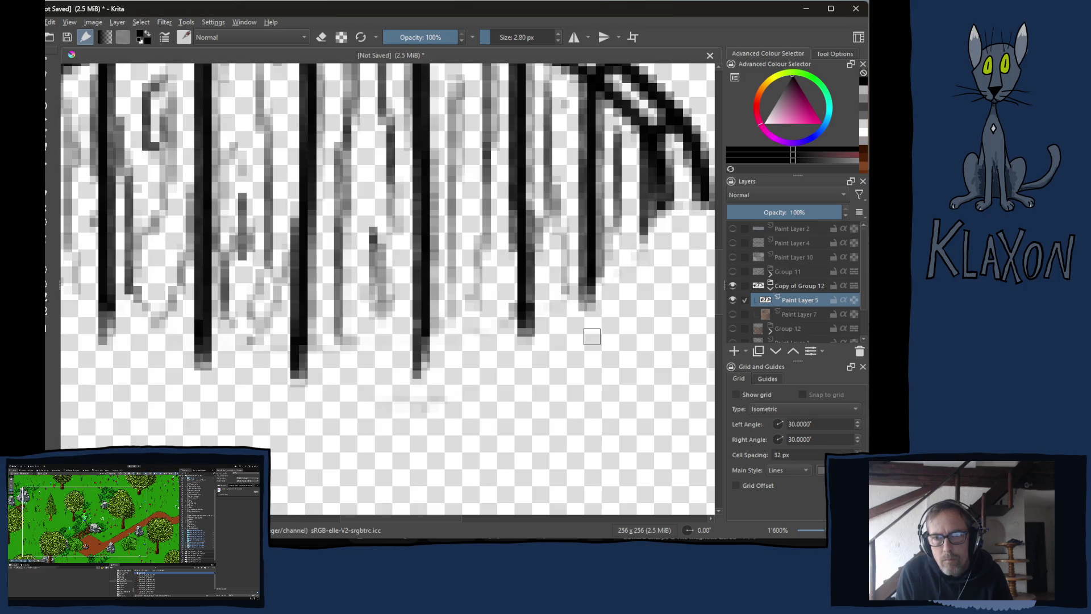
mouse_move(653, 218)
mouse_down()
mouse_move(648, 258)
mouse_move(616, 298)
mouse_up()
Add grey grain strokes down the staves and reveal Paint Layer 7's brown colour beneath.
drag(631, 240, 617, 305)
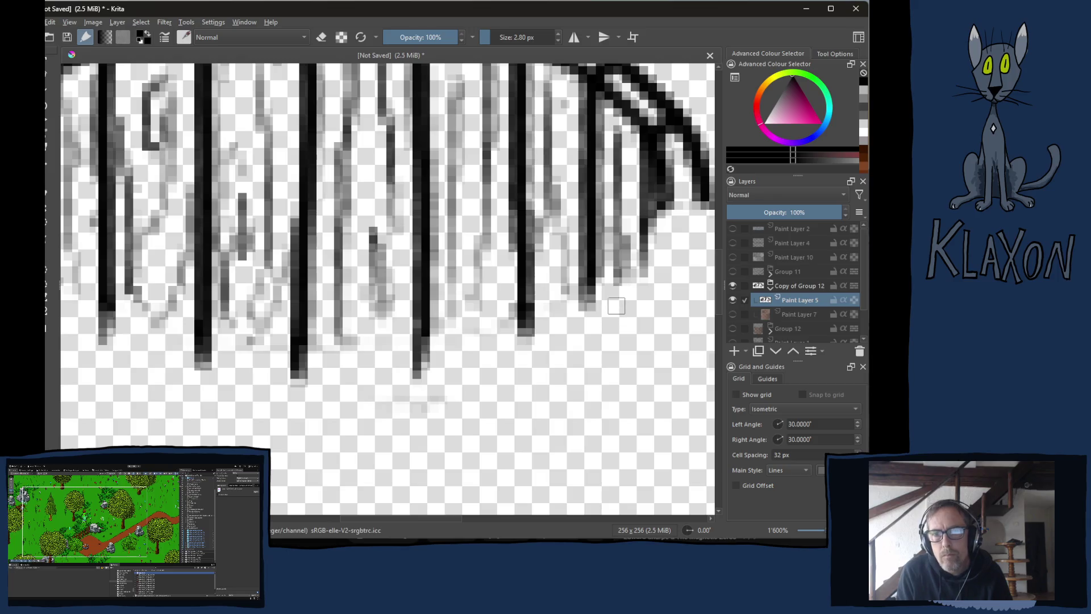
drag(565, 272, 557, 341)
click(531, 336)
mouse_move(461, 297)
mouse_down()
mouse_move(453, 375)
mouse_move(479, 350)
mouse_move(486, 365)
mouse_up()
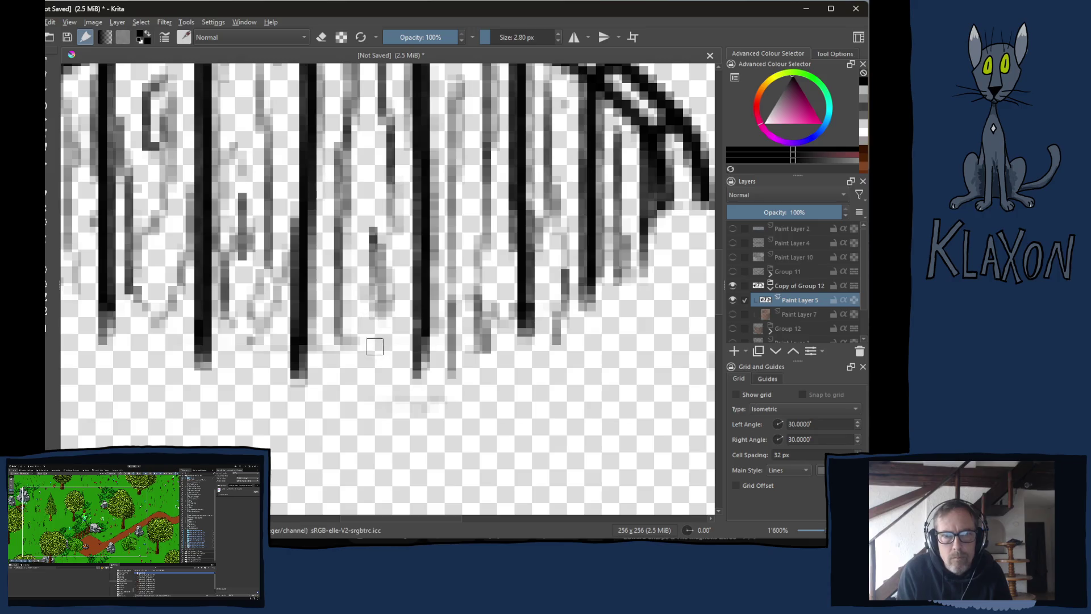
drag(348, 323, 364, 391)
drag(234, 329, 236, 350)
drag(141, 321, 248, 338)
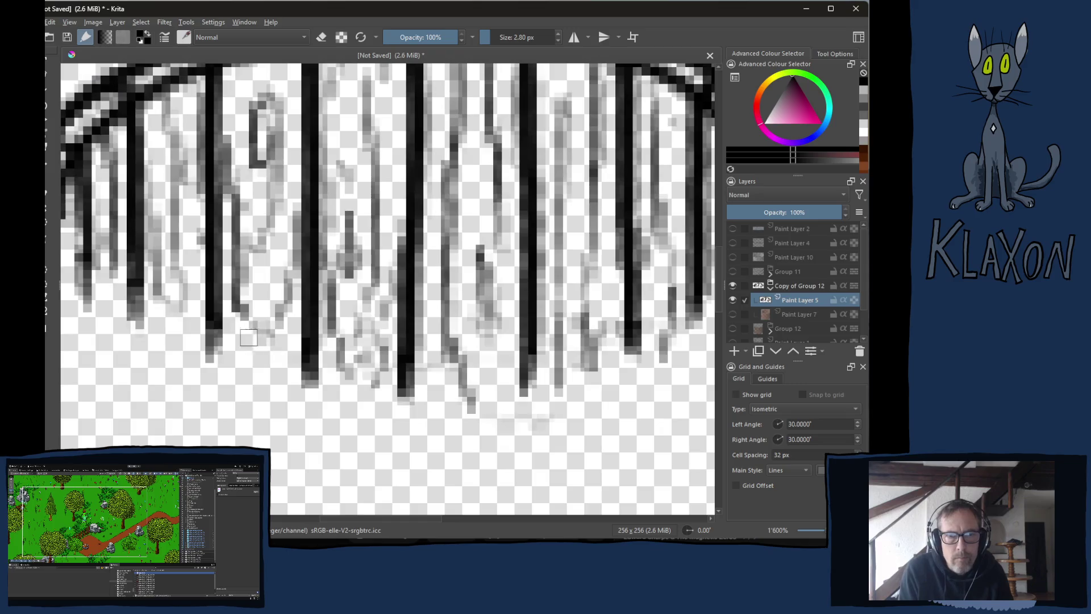
drag(187, 305, 175, 368)
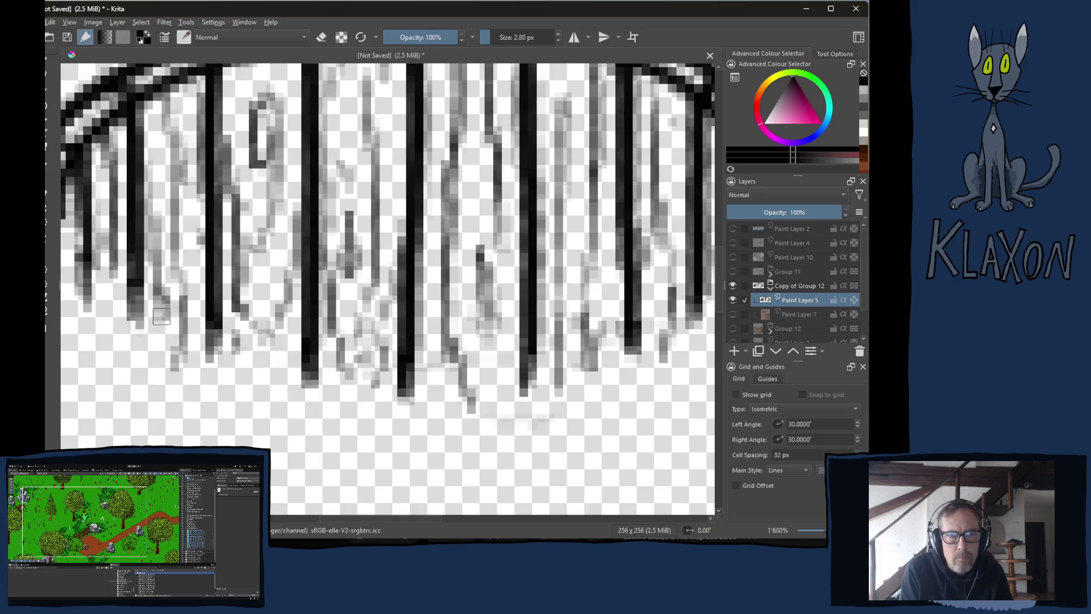
drag(66, 280, 154, 308)
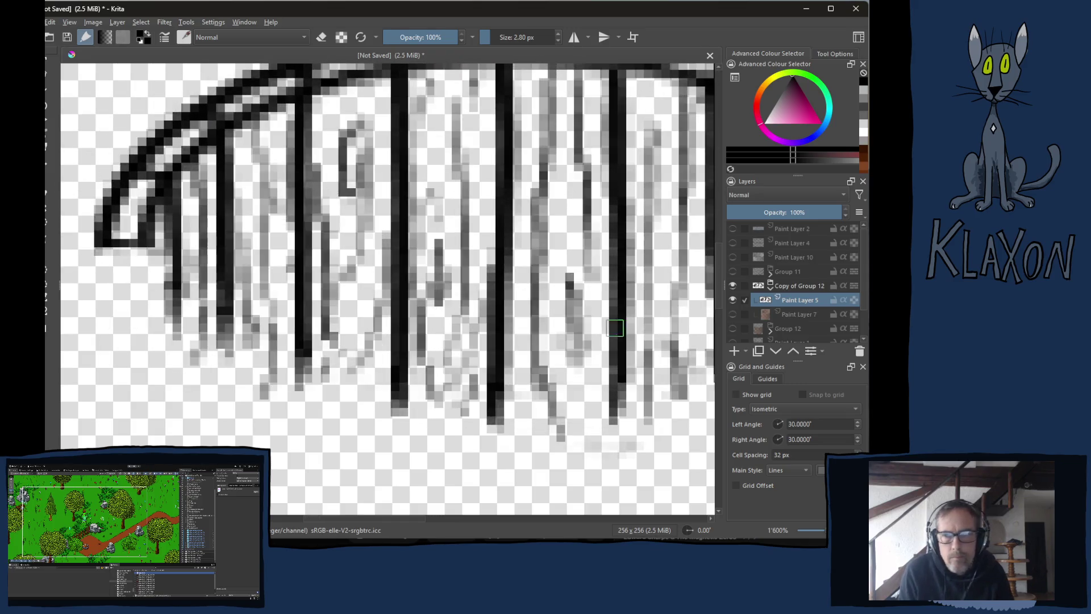
click(732, 314)
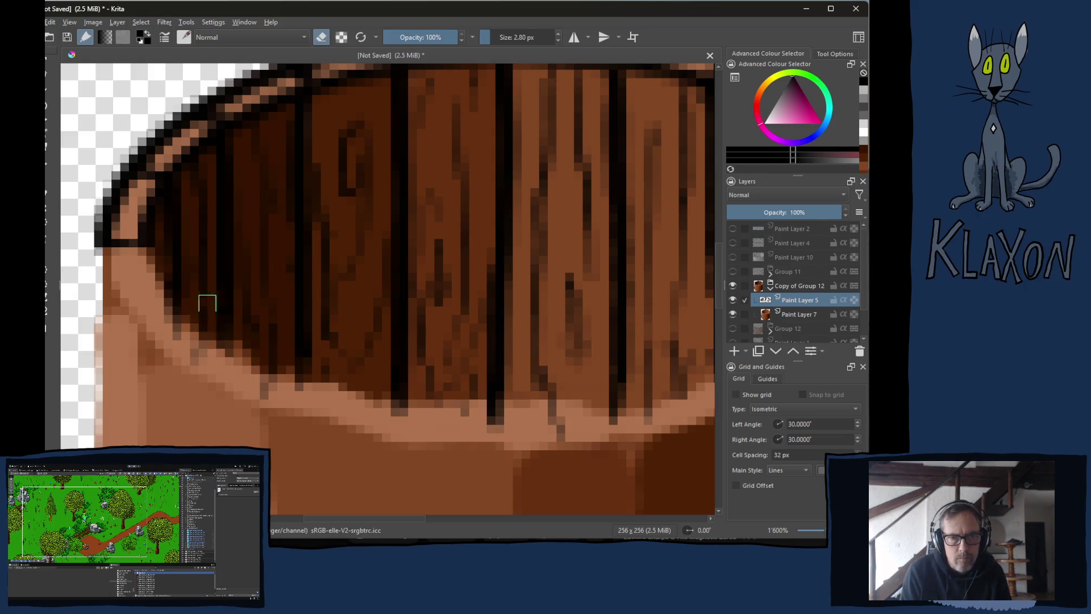
On Paint Layer 7, erase the copied barrel's brown below the rim to a curved bottom edge.
shift+drag(229, 367, 245, 367)
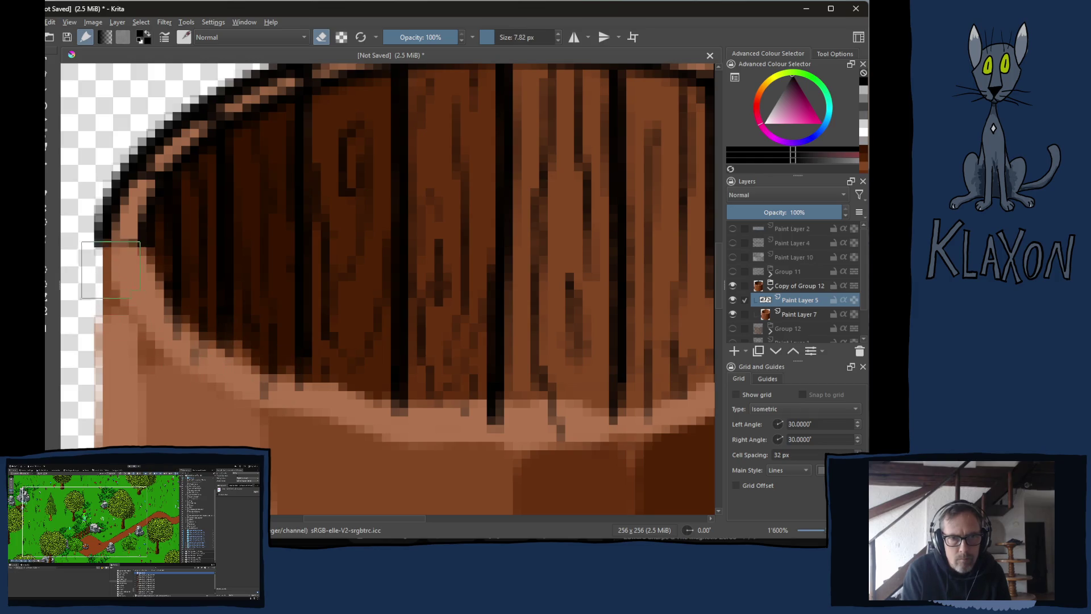
click(802, 315)
mouse_move(125, 290)
mouse_down()
mouse_move(130, 272)
mouse_move(138, 364)
mouse_move(284, 409)
mouse_move(363, 426)
mouse_move(291, 405)
mouse_move(560, 435)
mouse_move(514, 443)
mouse_move(589, 433)
mouse_up()
mouse_move(589, 432)
mouse_down()
mouse_move(443, 407)
mouse_move(432, 392)
mouse_up()
mouse_move(341, 412)
mouse_down()
mouse_move(511, 365)
mouse_move(616, 230)
mouse_move(631, 238)
mouse_move(569, 341)
mouse_move(488, 419)
mouse_move(488, 479)
mouse_move(524, 471)
mouse_move(299, 460)
mouse_move(443, 450)
mouse_move(295, 488)
mouse_move(482, 410)
mouse_up()
mouse_move(313, 457)
mouse_down()
mouse_move(558, 480)
mouse_move(272, 500)
mouse_move(171, 438)
mouse_move(103, 432)
mouse_up()
drag(268, 454, 600, 426)
mouse_move(470, 406)
mouse_down()
mouse_move(419, 383)
mouse_move(450, 414)
mouse_move(384, 453)
mouse_move(210, 416)
mouse_move(122, 316)
mouse_move(285, 365)
mouse_up()
drag(199, 312, 339, 136)
key(bracketright)
key(bracketright)
mouse_move(236, 214)
mouse_down()
mouse_move(353, 194)
mouse_move(276, 349)
mouse_move(329, 426)
mouse_move(433, 377)
mouse_move(494, 402)
mouse_move(524, 391)
mouse_move(415, 224)
mouse_up()
mouse_move(134, 390)
mouse_down()
mouse_move(420, 243)
mouse_move(587, 241)
mouse_move(535, 434)
mouse_move(688, 353)
mouse_move(429, 312)
mouse_move(437, 225)
mouse_move(482, 365)
mouse_move(572, 382)
mouse_move(449, 184)
mouse_move(365, 438)
mouse_move(577, 426)
mouse_move(545, 345)
mouse_move(665, 357)
mouse_up()
Repaint the barrel's left and bottom edges in sampled dark and mid browns.
key(bracketleft)
key(bracketleft)
key(bracketleft)
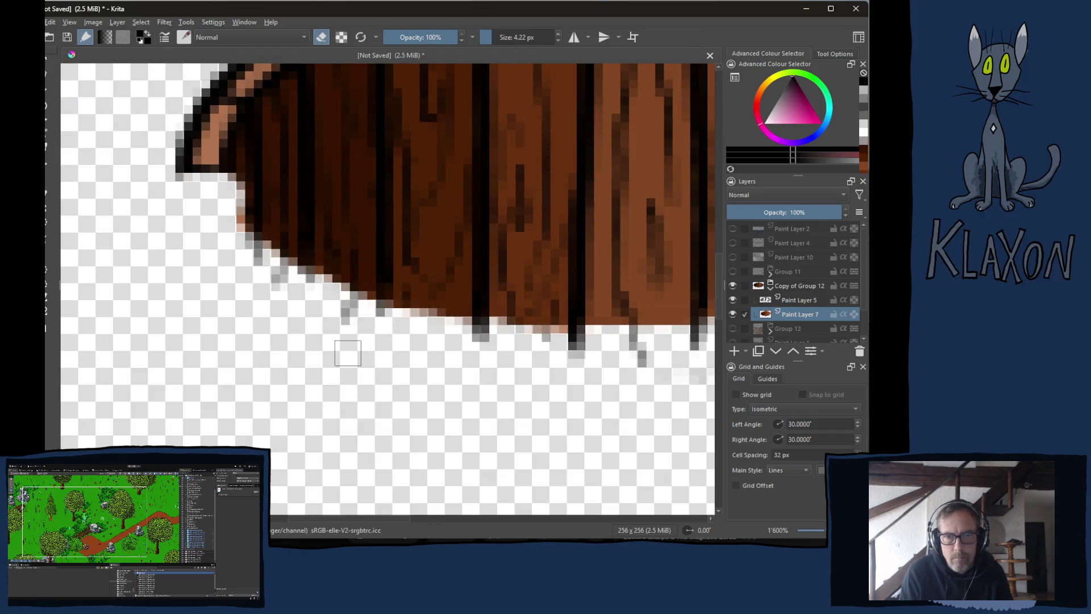
drag(304, 336, 327, 413)
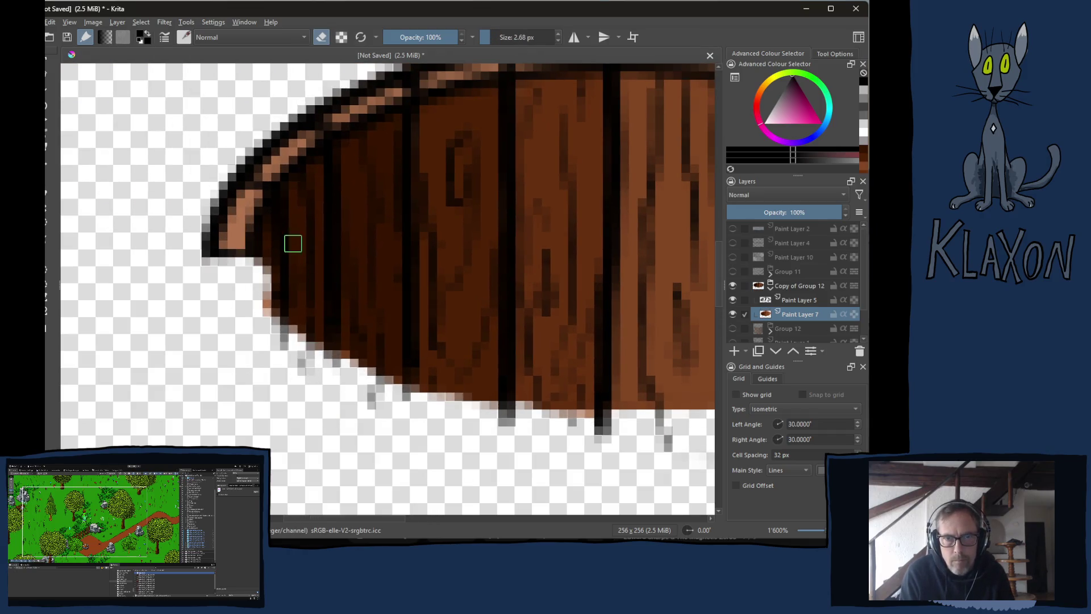
ctrl+click(321, 267)
key(e)
mouse_move(272, 261)
mouse_down()
mouse_move(267, 333)
mouse_move(265, 256)
mouse_move(287, 341)
mouse_move(321, 375)
mouse_move(387, 383)
mouse_move(402, 404)
mouse_up()
ctrl+click(493, 353)
mouse_move(430, 360)
mouse_down()
mouse_move(420, 401)
mouse_move(440, 406)
mouse_move(477, 366)
mouse_move(489, 421)
mouse_move(487, 390)
mouse_move(413, 315)
mouse_up()
ctrl+click(379, 270)
drag(348, 333, 345, 354)
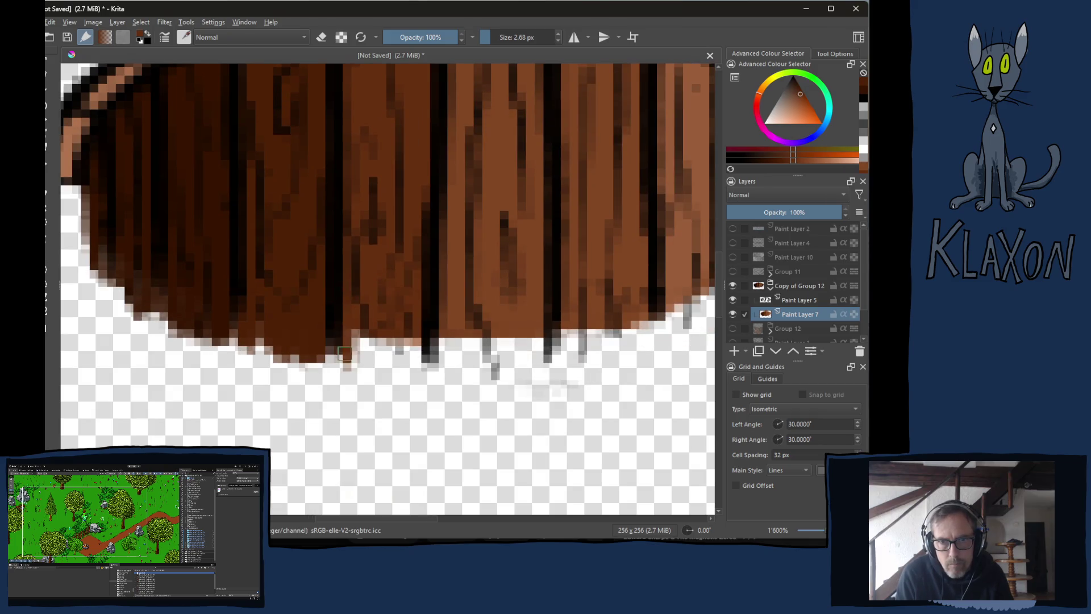
mouse_move(364, 316)
mouse_down()
mouse_move(386, 364)
mouse_move(419, 316)
mouse_move(420, 363)
mouse_up()
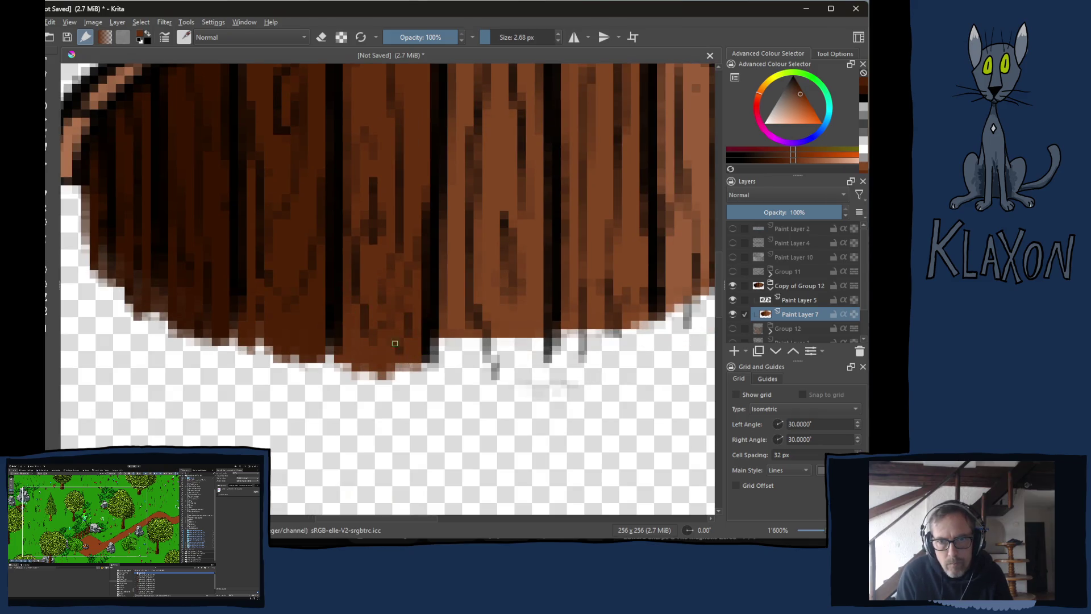
ctrl+click(329, 358)
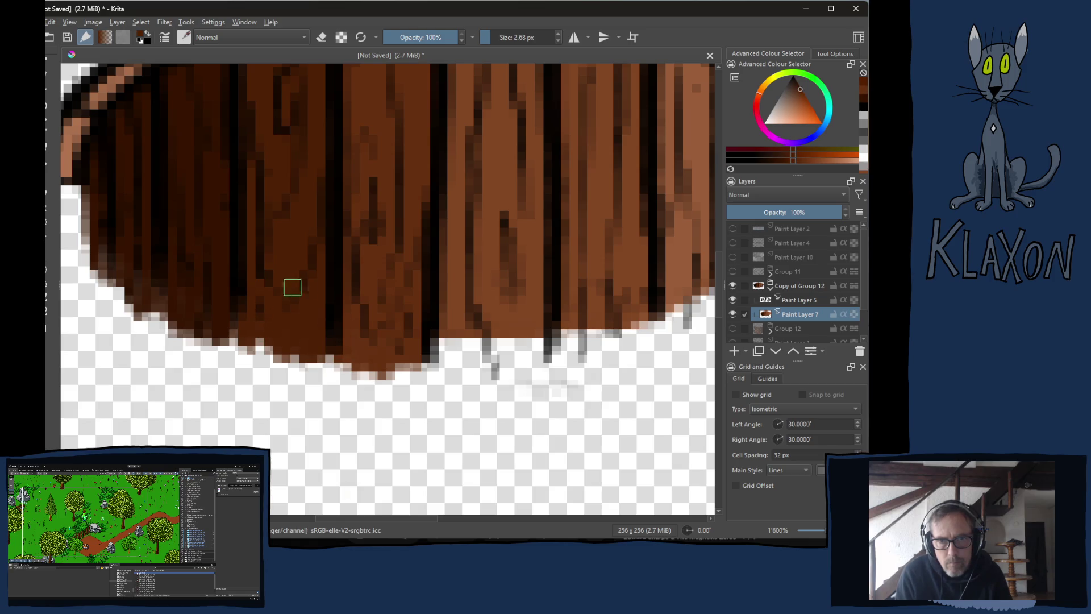
ctrl+click(514, 318)
mouse_move(447, 340)
mouse_down()
mouse_move(448, 370)
mouse_move(426, 378)
mouse_move(506, 364)
mouse_move(531, 352)
mouse_move(540, 327)
mouse_move(386, 335)
mouse_move(420, 341)
mouse_move(403, 324)
mouse_up()
mouse_move(409, 364)
mouse_down()
mouse_move(481, 324)
mouse_move(436, 353)
mouse_up()
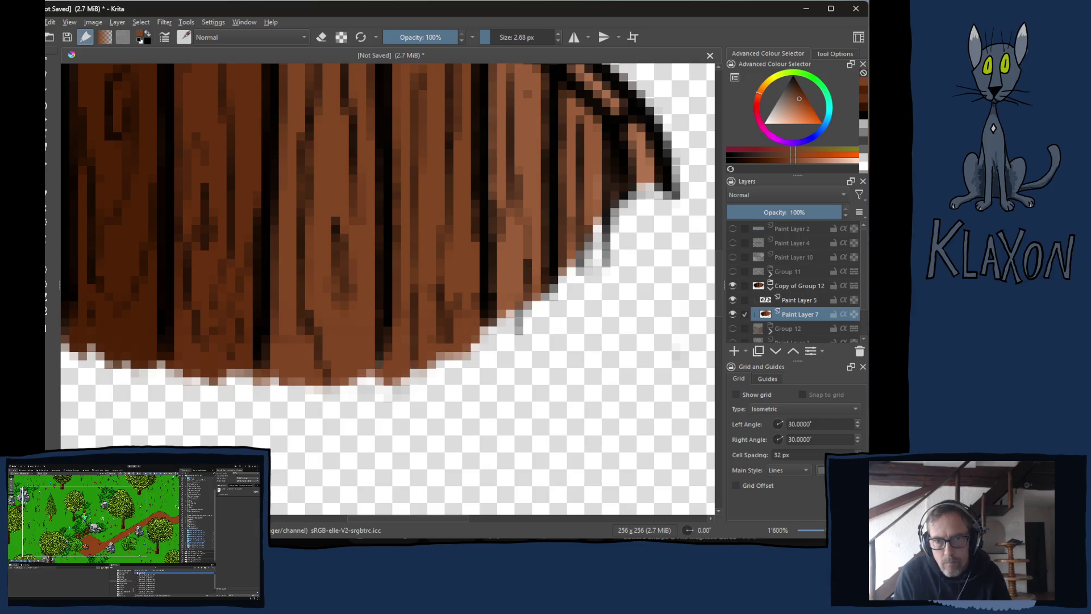
Touch up stray grey pixels on the right rim with sampled browns.
mouse_move(364, 373)
mouse_down()
mouse_move(318, 392)
mouse_move(256, 458)
mouse_up()
ctrl+click(409, 392)
mouse_move(398, 420)
mouse_down()
mouse_move(390, 394)
mouse_move(438, 392)
mouse_up()
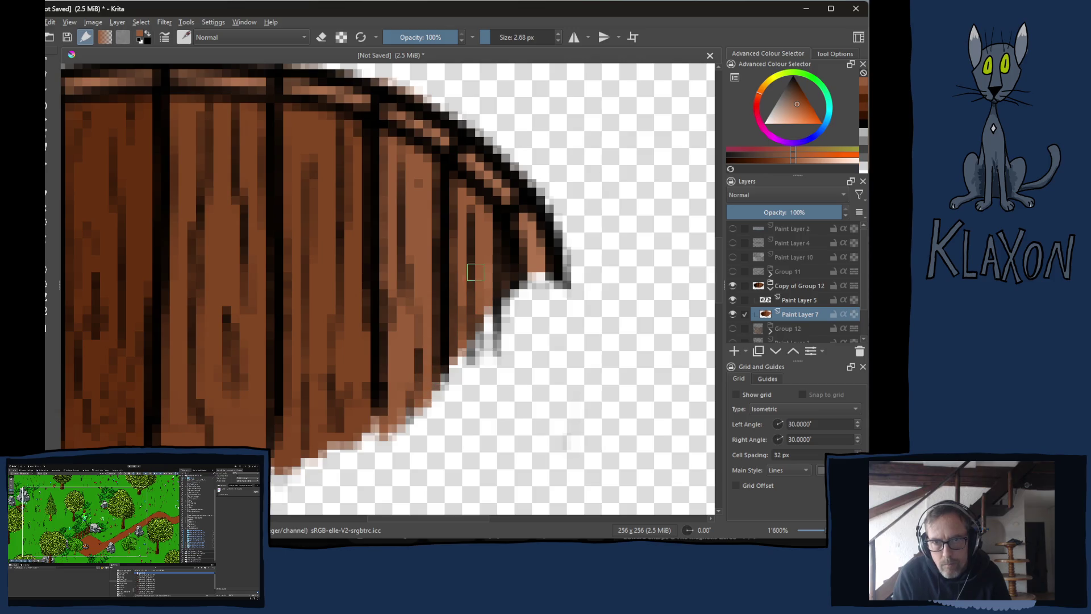
mouse_move(473, 320)
mouse_down()
mouse_move(458, 361)
mouse_move(488, 338)
mouse_up()
ctrl+click(544, 258)
click(509, 301)
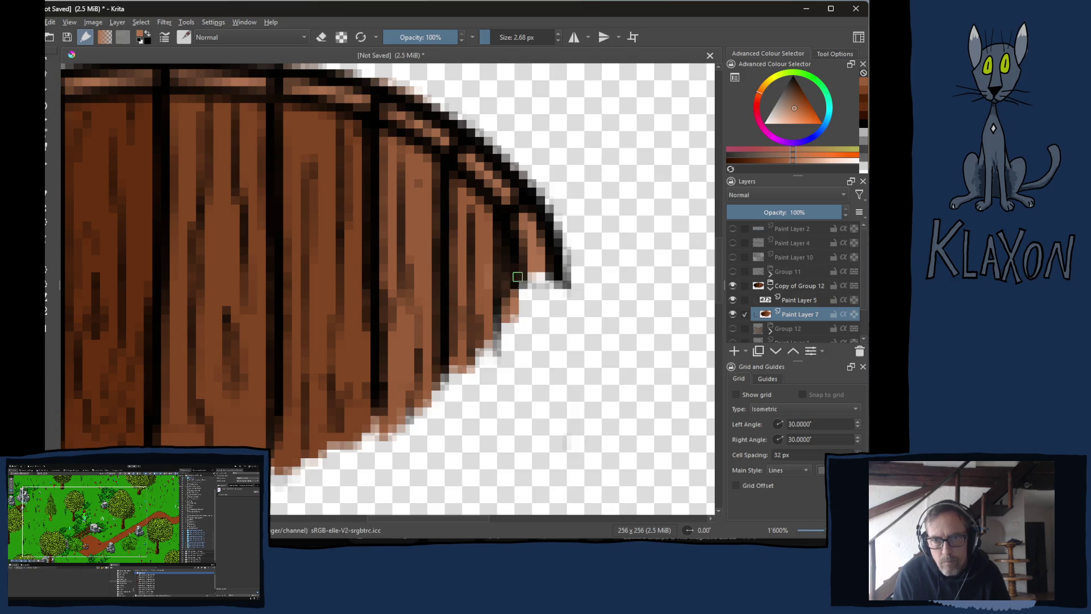
Collapse Copy of Group 12, show Group 12 again, and cover white pixels on the right edge.
click(771, 287)
click(733, 302)
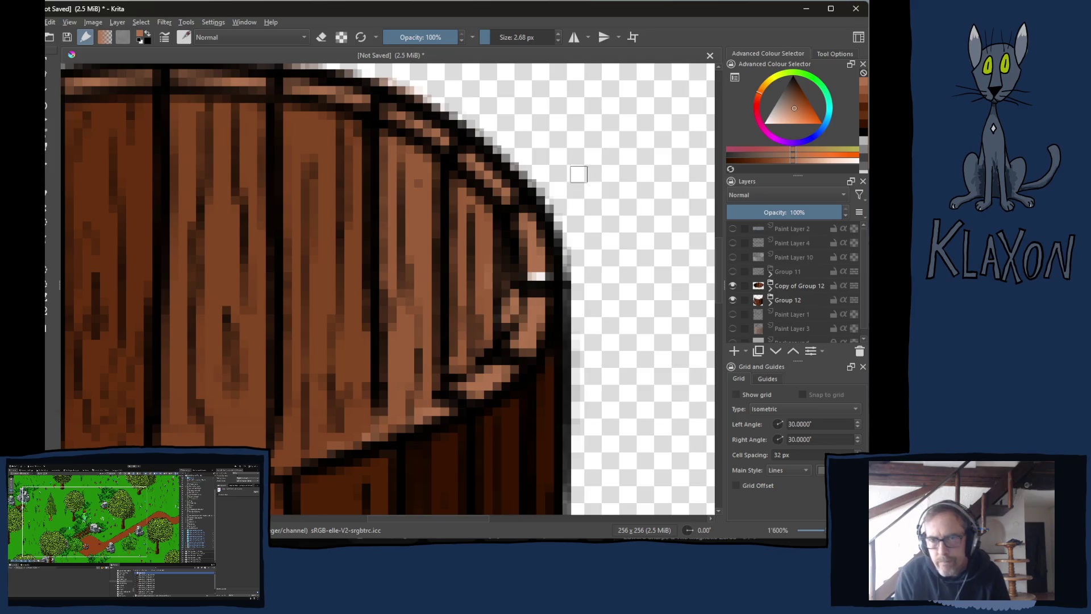
click(531, 279)
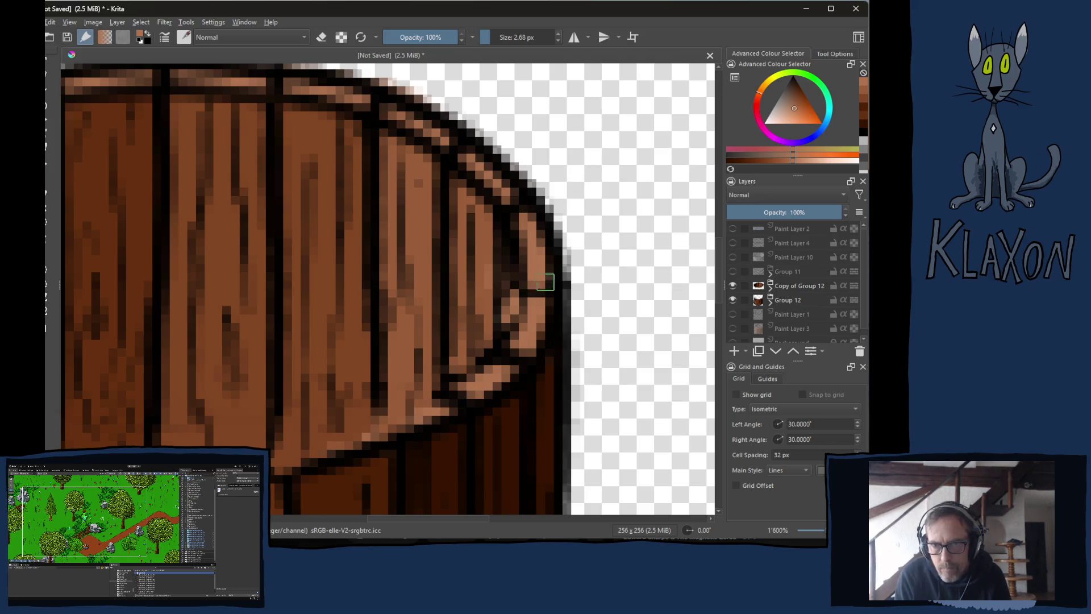
ctrl+click(550, 268)
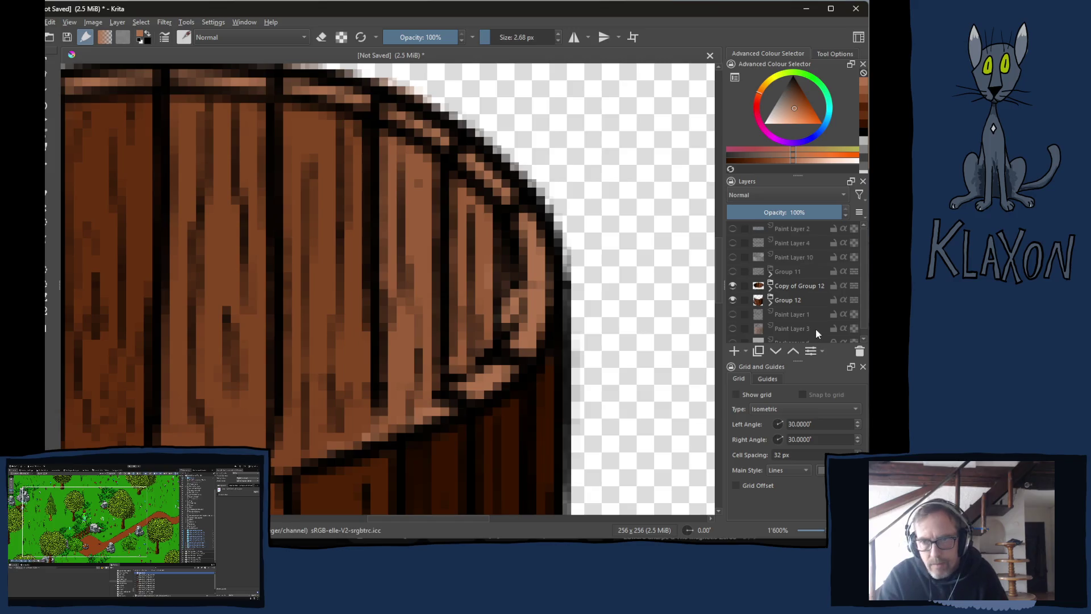
scroll(567, 302, down, 2)
scroll(489, 333, up, 2)
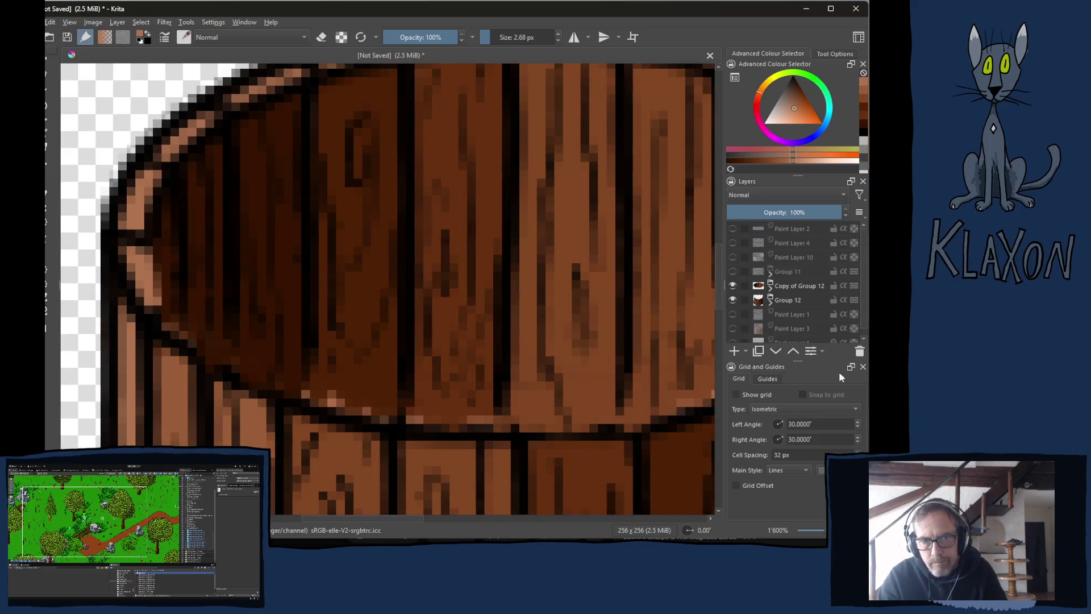
Move Group 12 above Copy of Group 12 and toggle its visibility to compare.
click(788, 300)
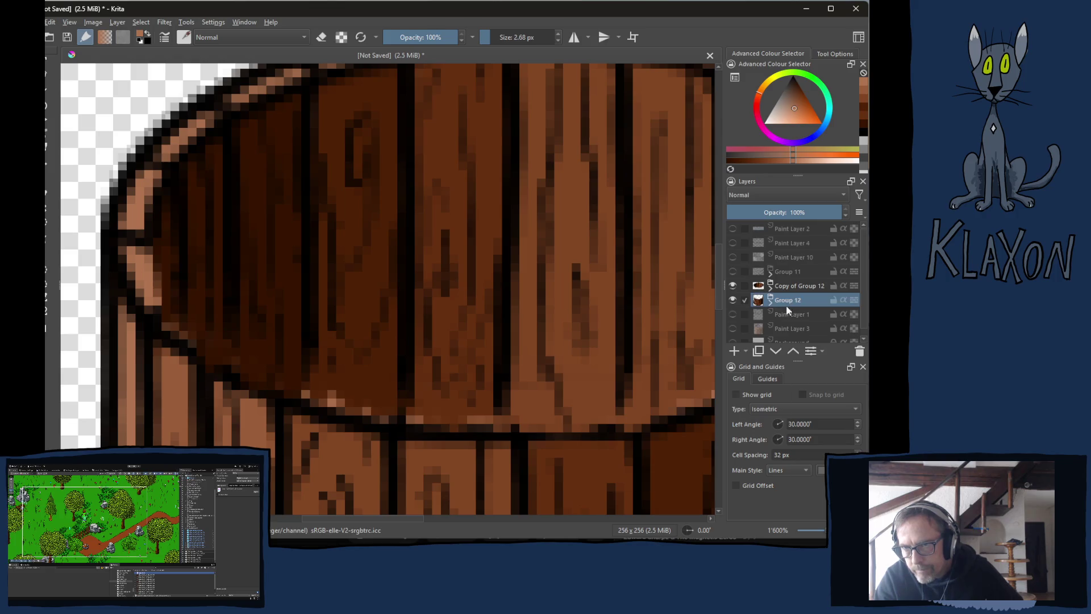
click(793, 351)
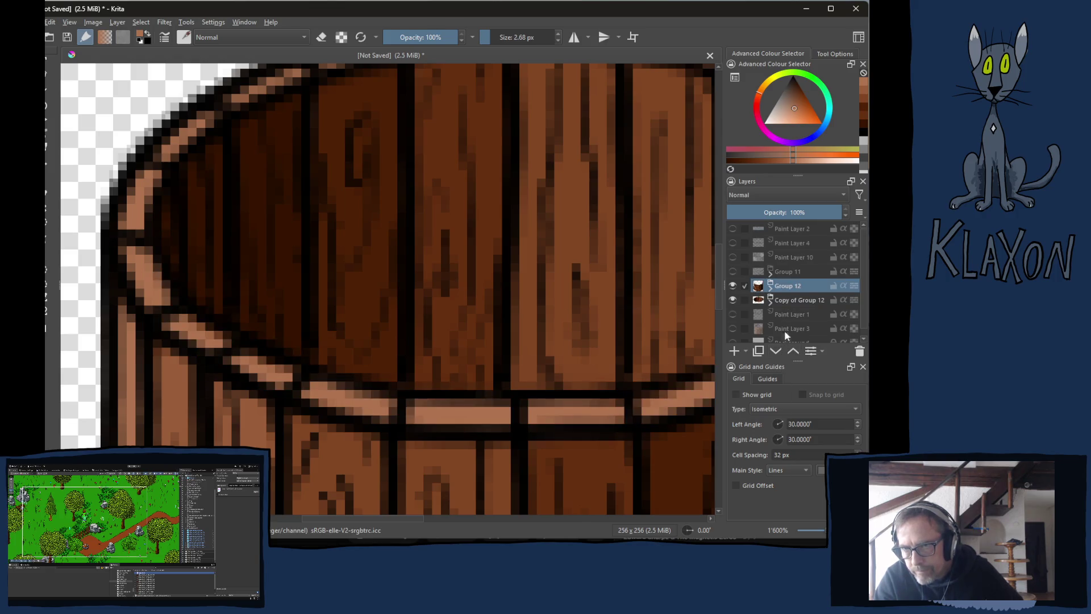
click(732, 285)
click(732, 286)
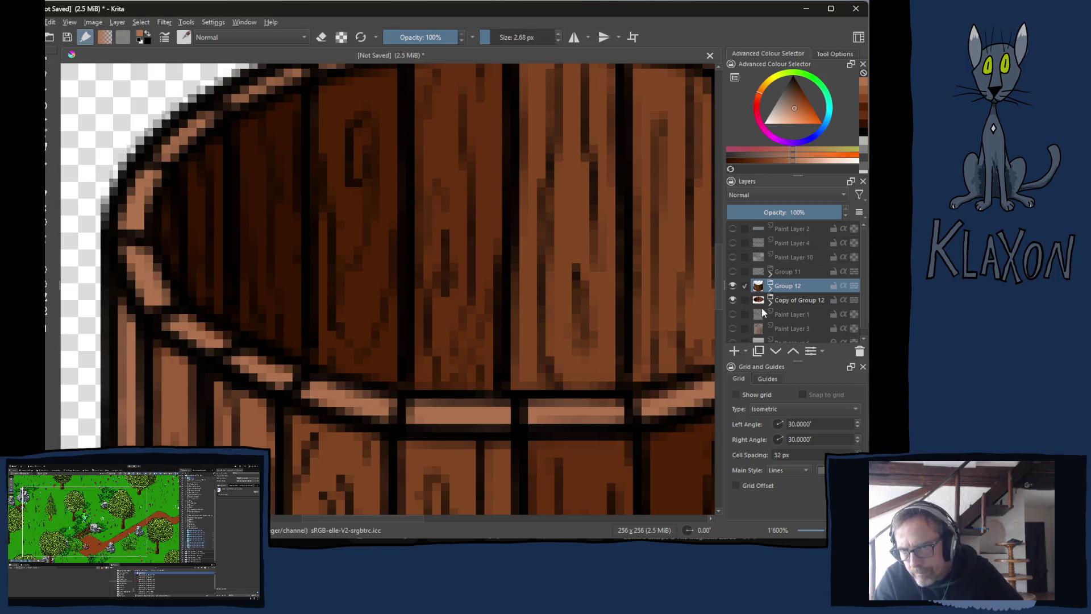
Make Group 11, the gray insert Paint Layer 10 and black outline Paint Layer 4 visible.
click(733, 272)
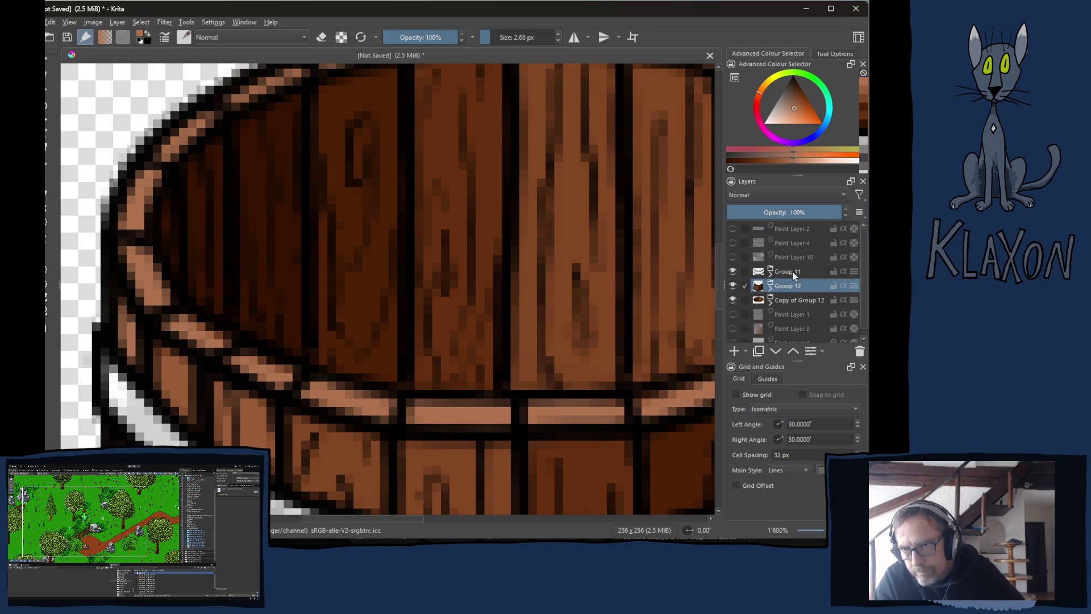
right_click(771, 273)
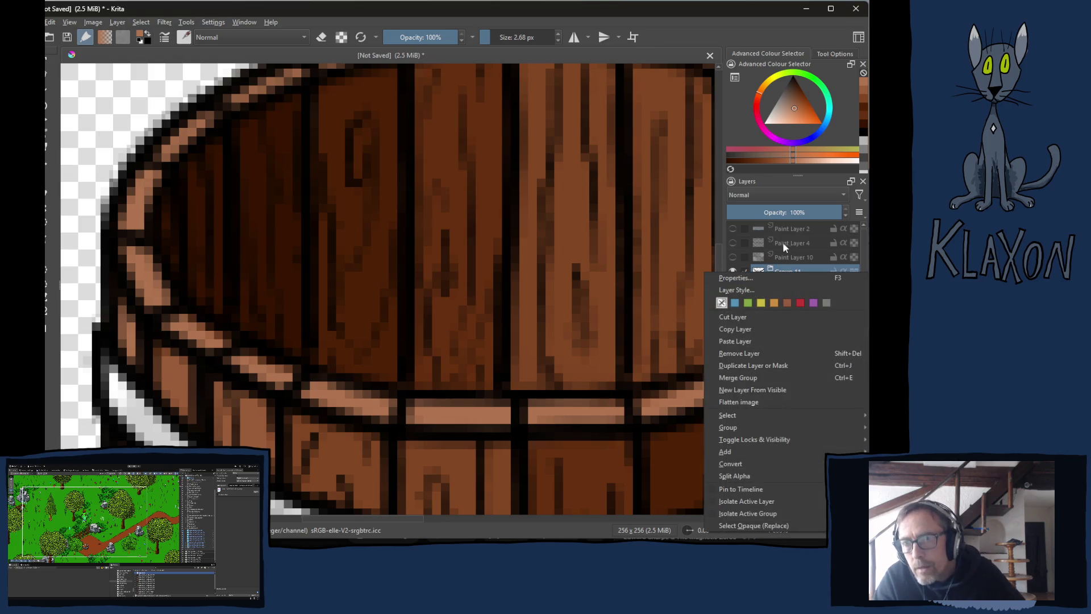
click(783, 260)
click(733, 257)
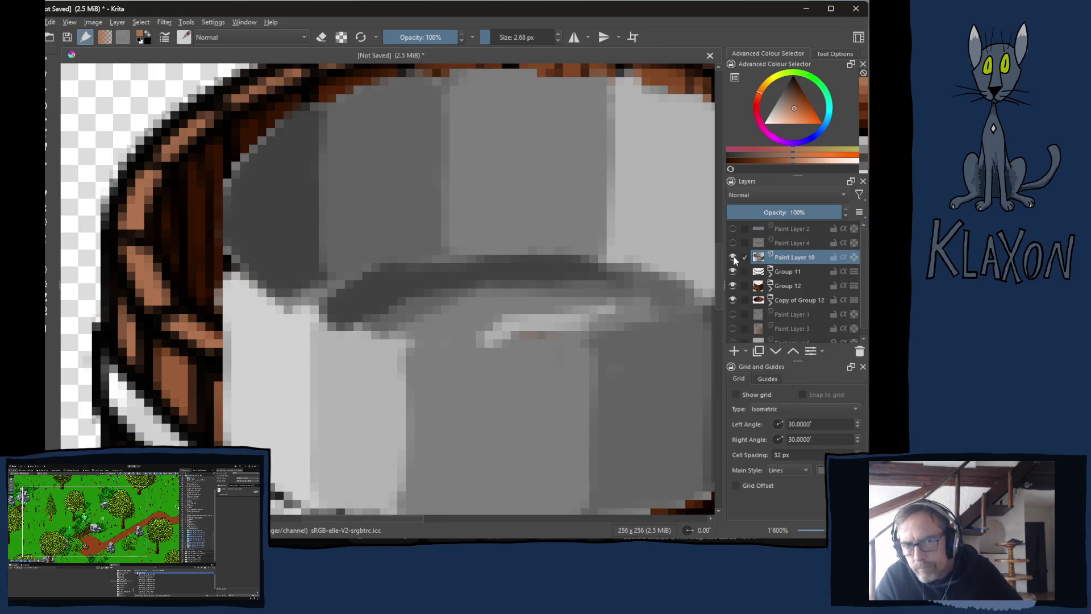
click(733, 243)
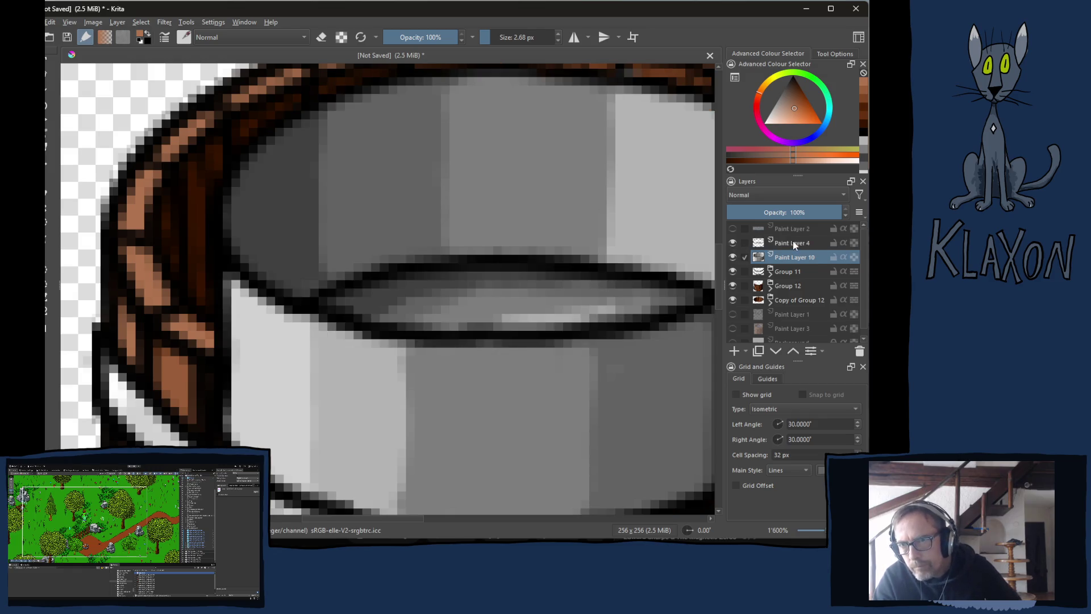
Group Paint Layers 4 and 10 into Group 13 and move it down below Group 12.
ctrl+click(793, 242)
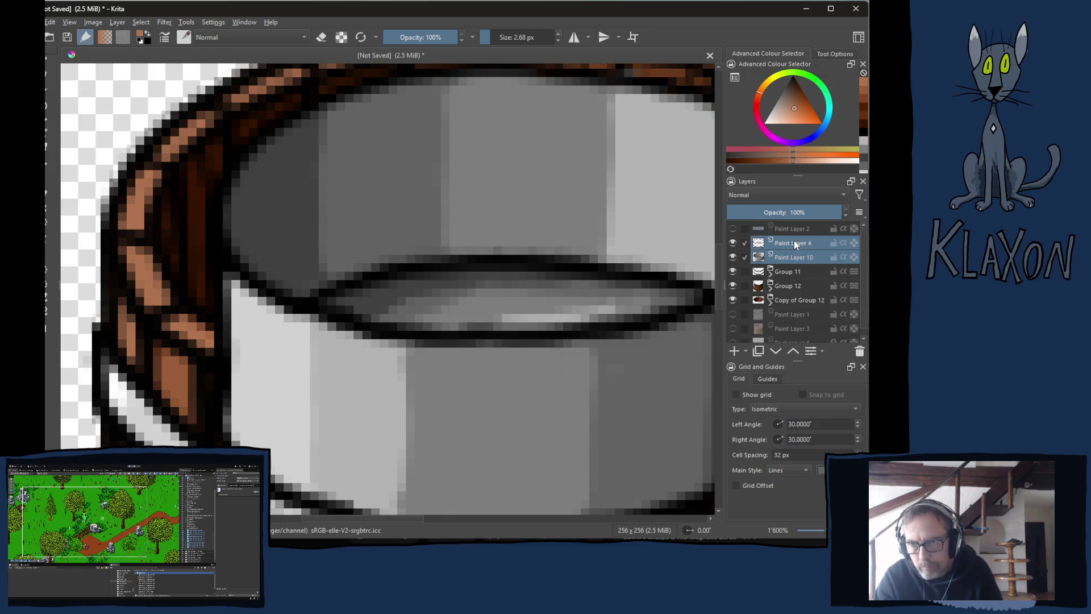
key(ctrl+g)
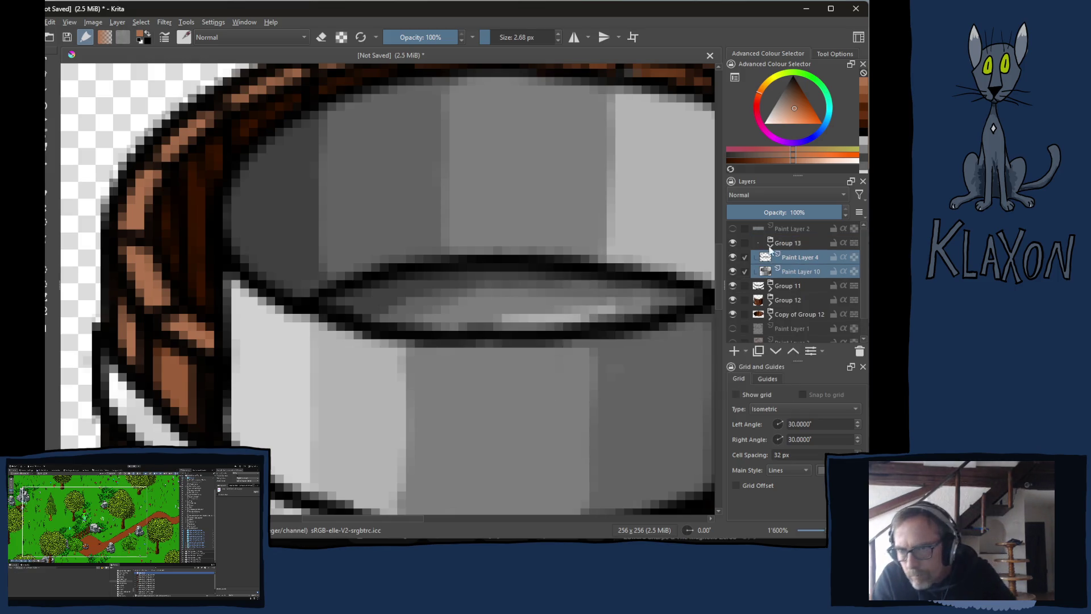
click(770, 246)
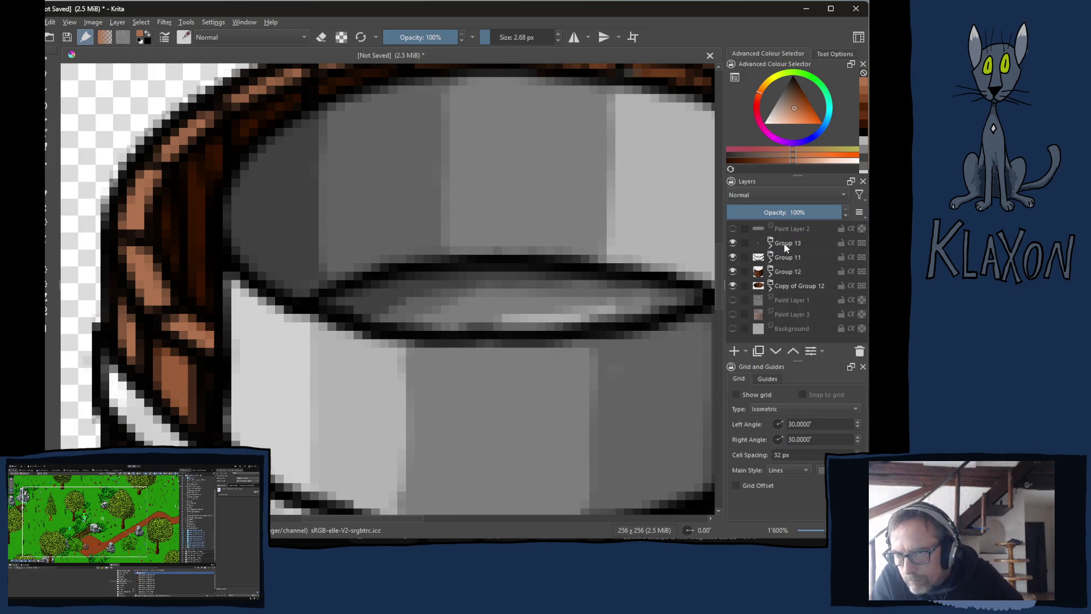
click(777, 352)
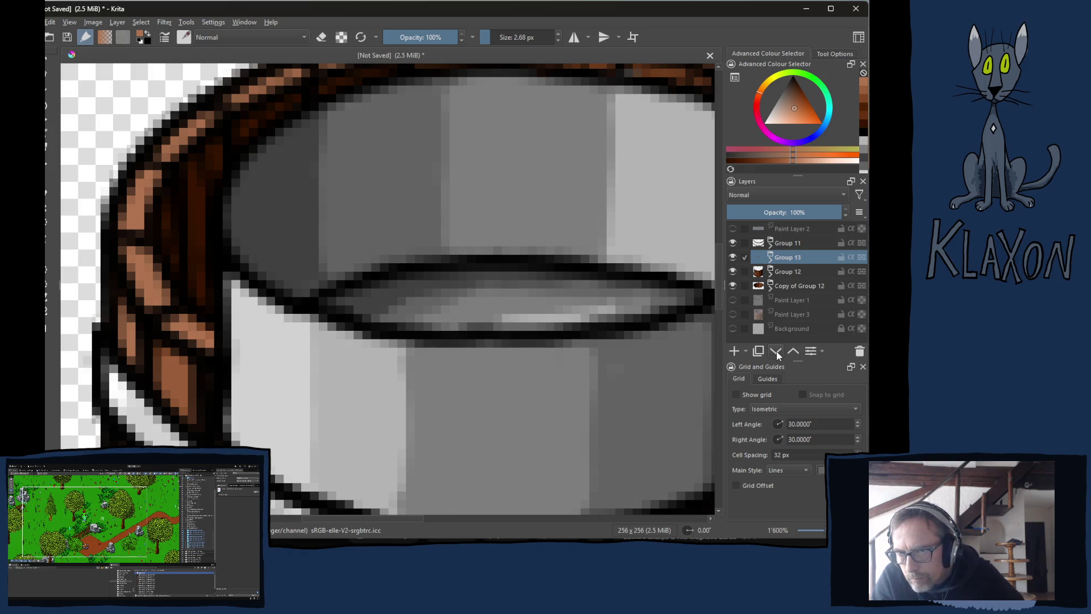
click(776, 352)
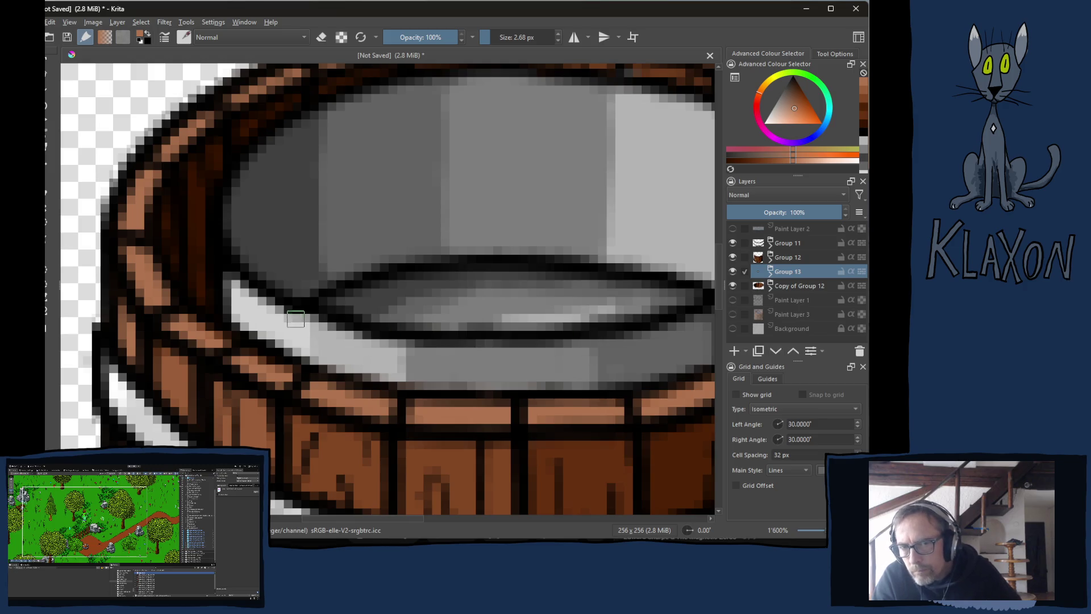
scroll(295, 319, down, 5)
scroll(357, 314, up, 2)
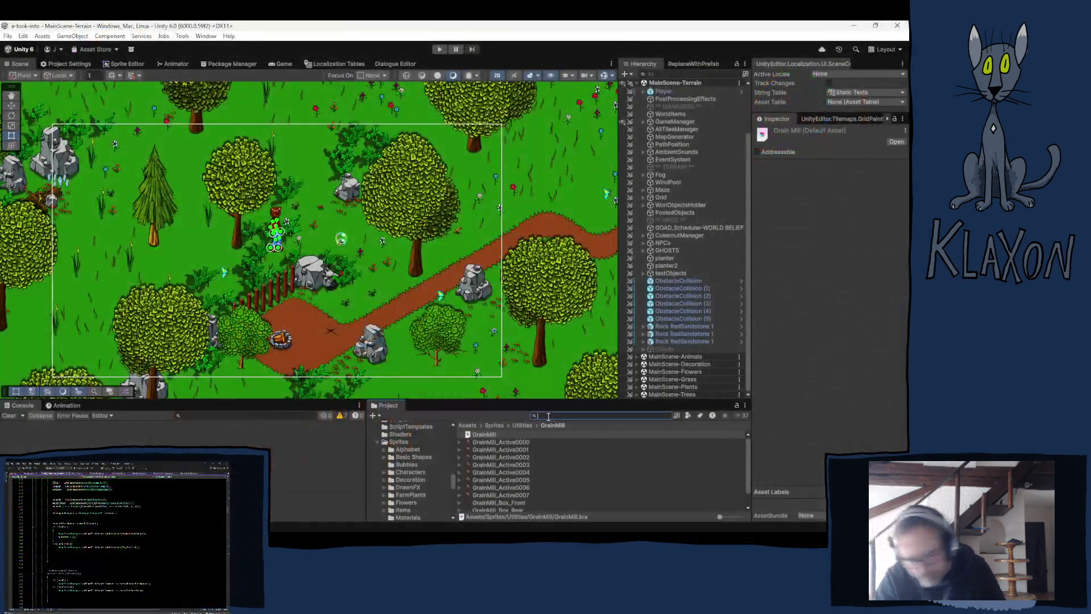
Search the Project for 'campfire' and select the Campfire sprites to view their import settings.
text(campfire)
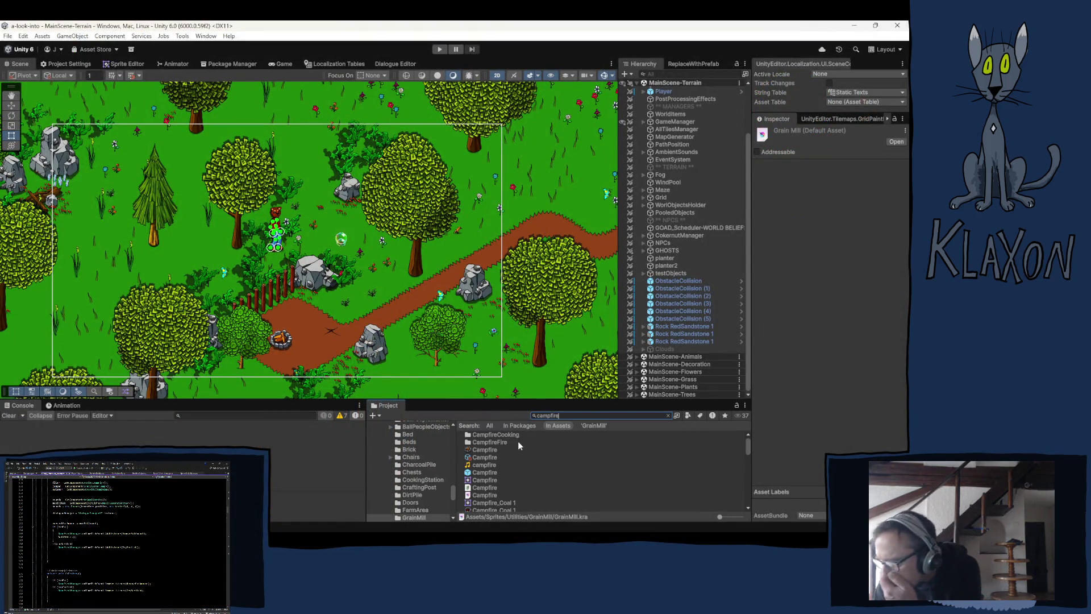
click(484, 450)
click(669, 416)
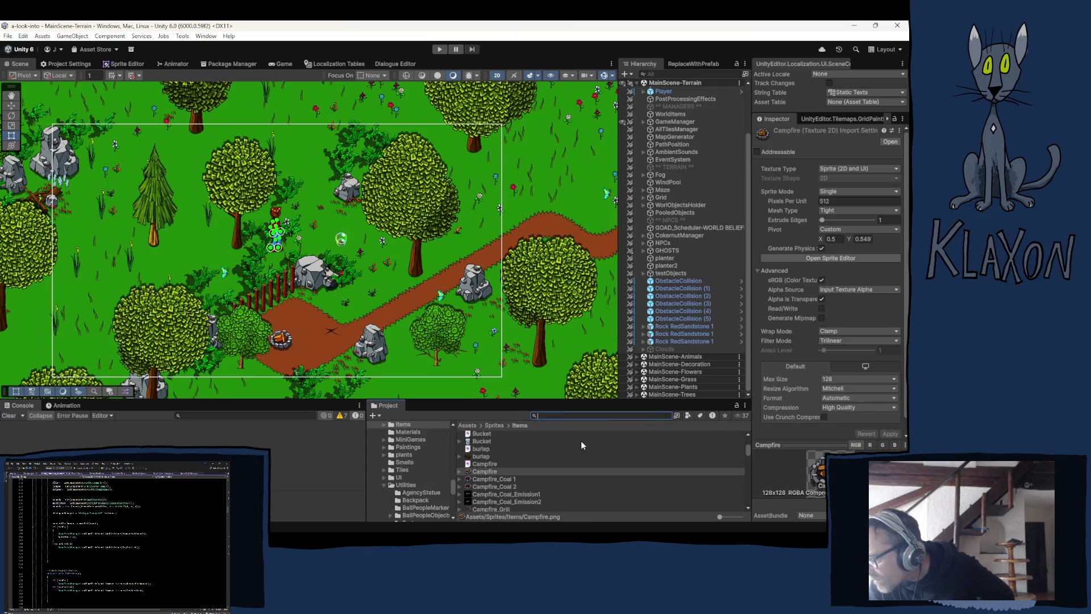
click(491, 469)
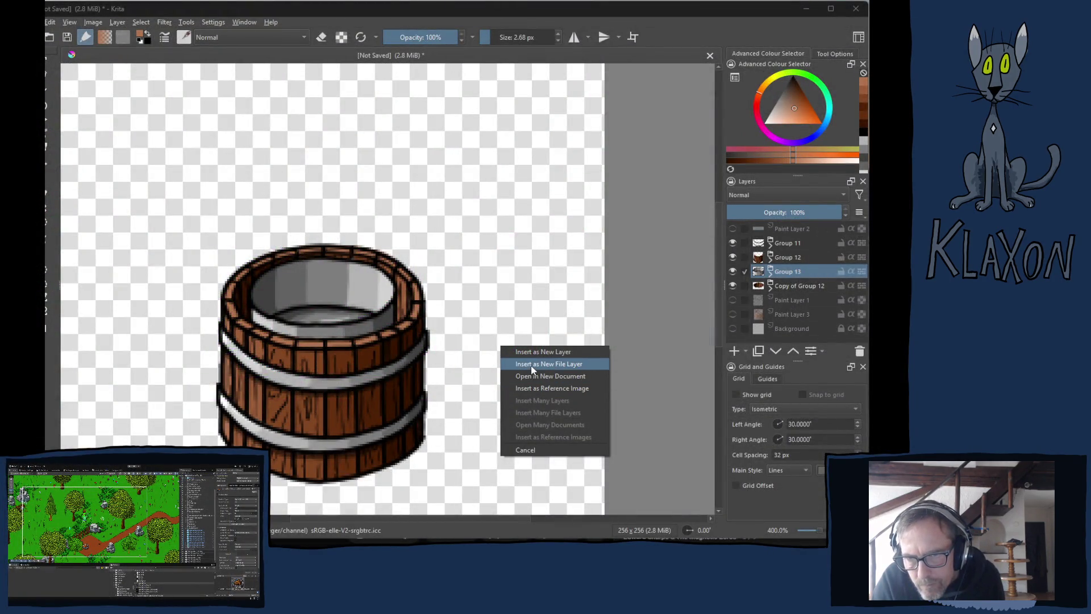
Insert the campfire image as a layer and compare the stone-ring and rock-pile versions.
click(540, 354)
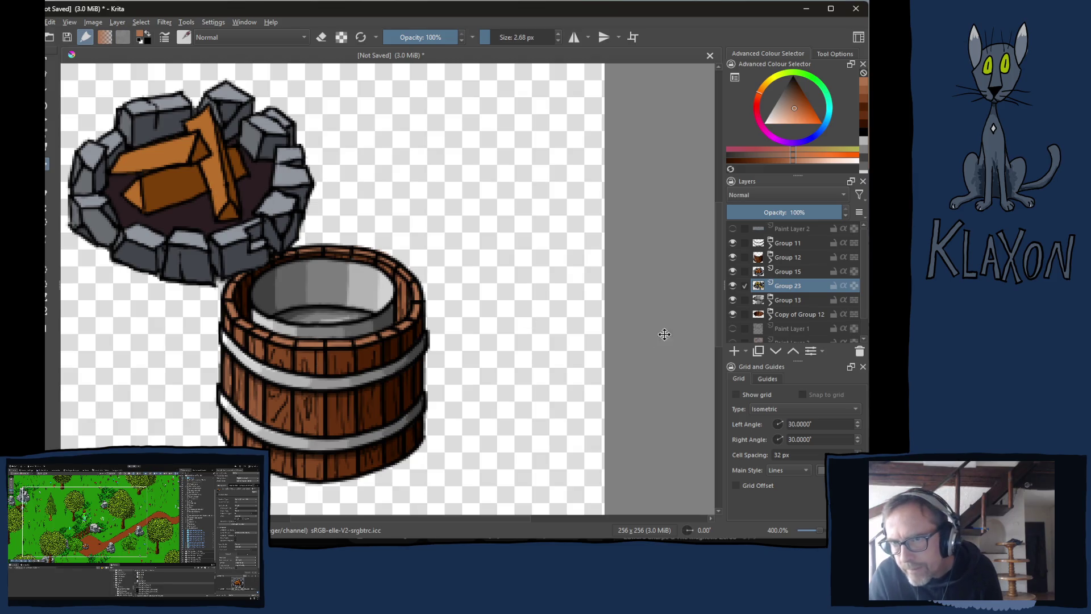
click(732, 271)
click(732, 271)
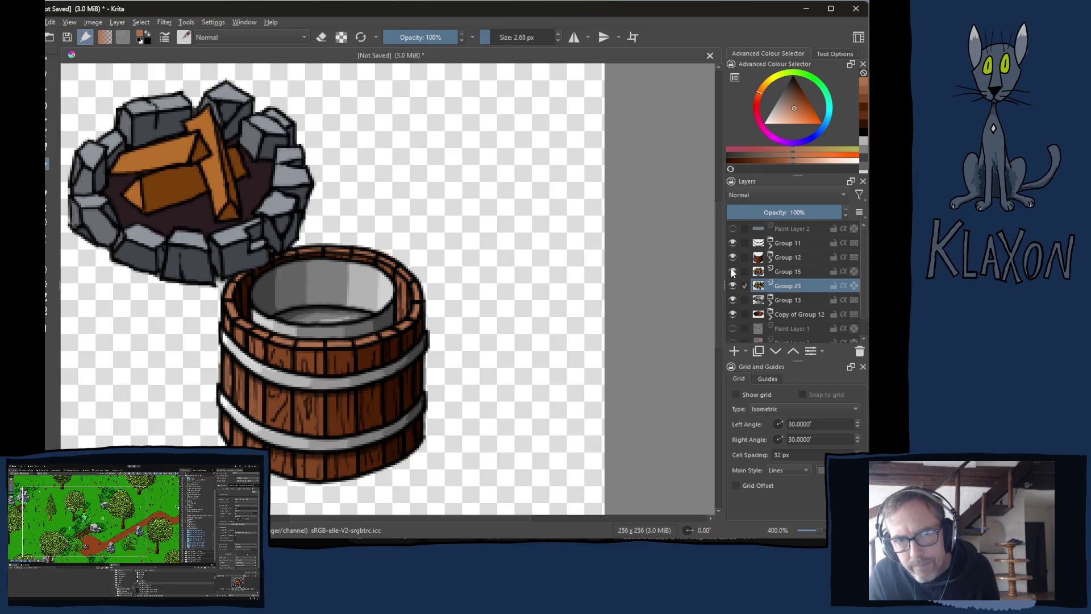
click(732, 271)
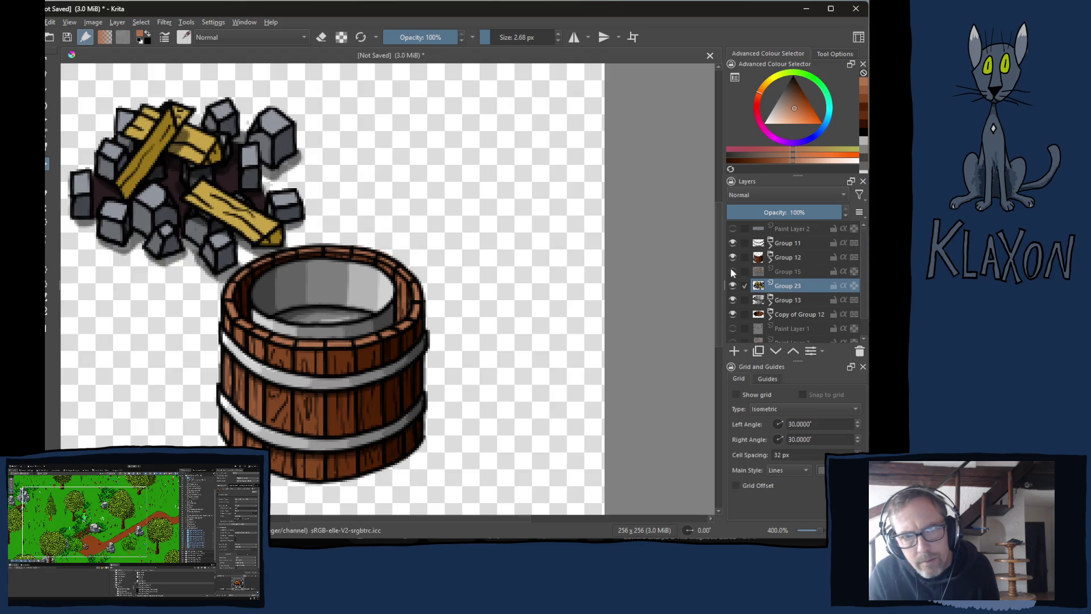
click(732, 271)
click(732, 285)
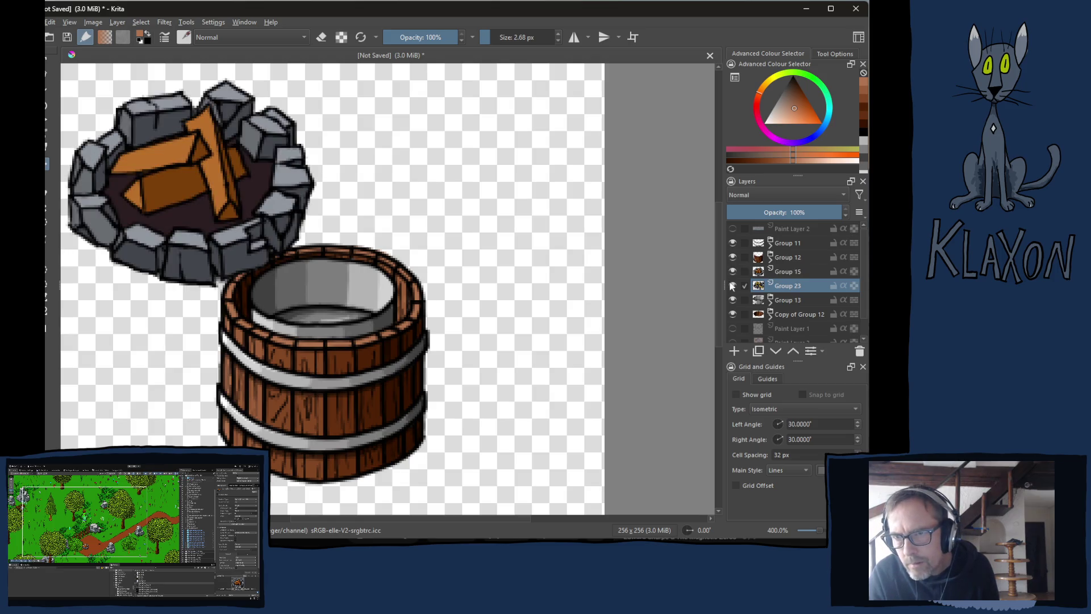
Move stone-ring Group 15 under the barrel, delete Group 23, and lower Group 15 in the stack.
click(778, 272)
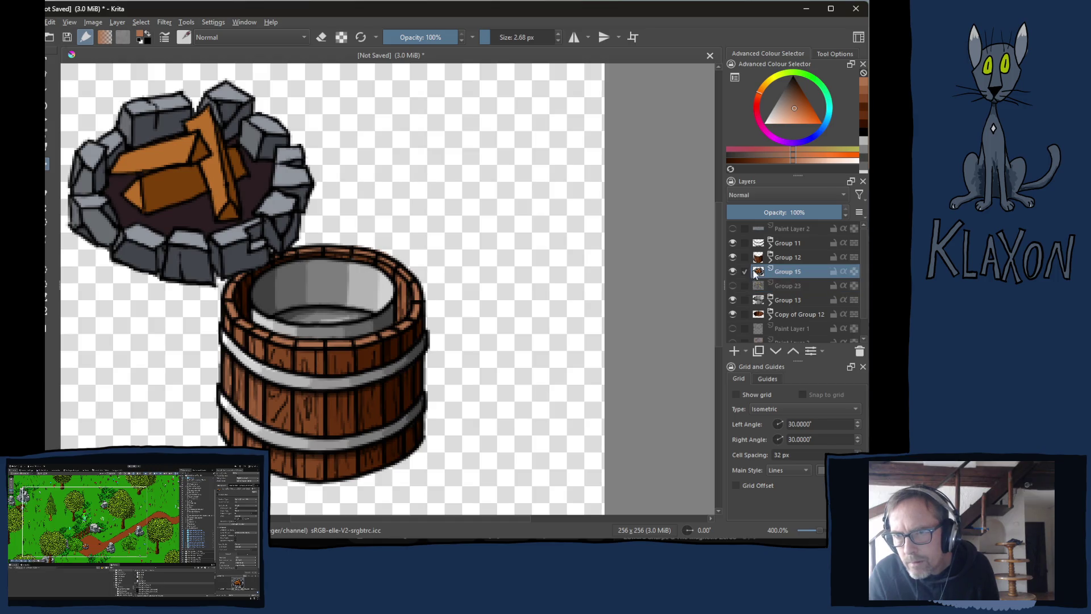
mouse_move(205, 158)
mouse_down()
mouse_move(298, 343)
mouse_move(340, 391)
mouse_up()
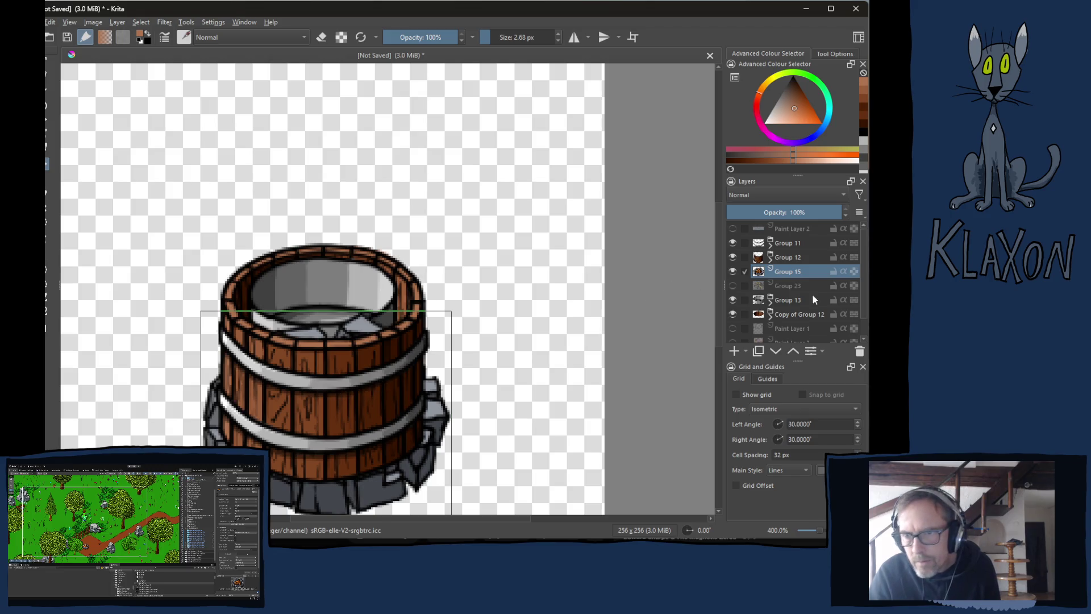
click(783, 281)
click(859, 351)
click(790, 272)
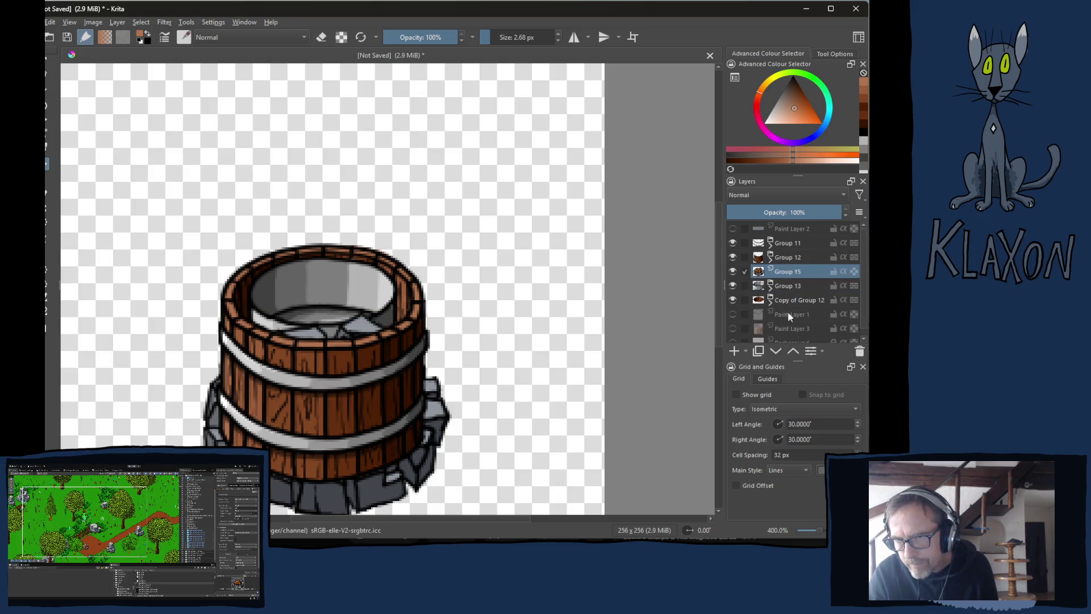
click(773, 351)
click(774, 352)
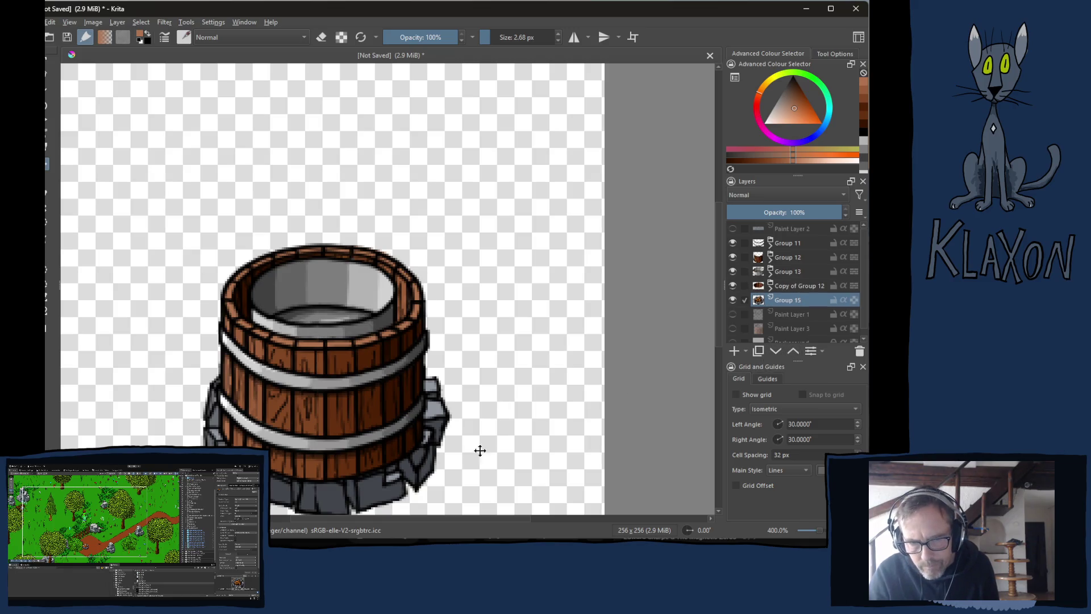
drag(378, 483, 376, 496)
Align the stone base under the barrel with arrow-key nudges and add empty Paint Layer 16 above it.
scroll(408, 461, down, 3)
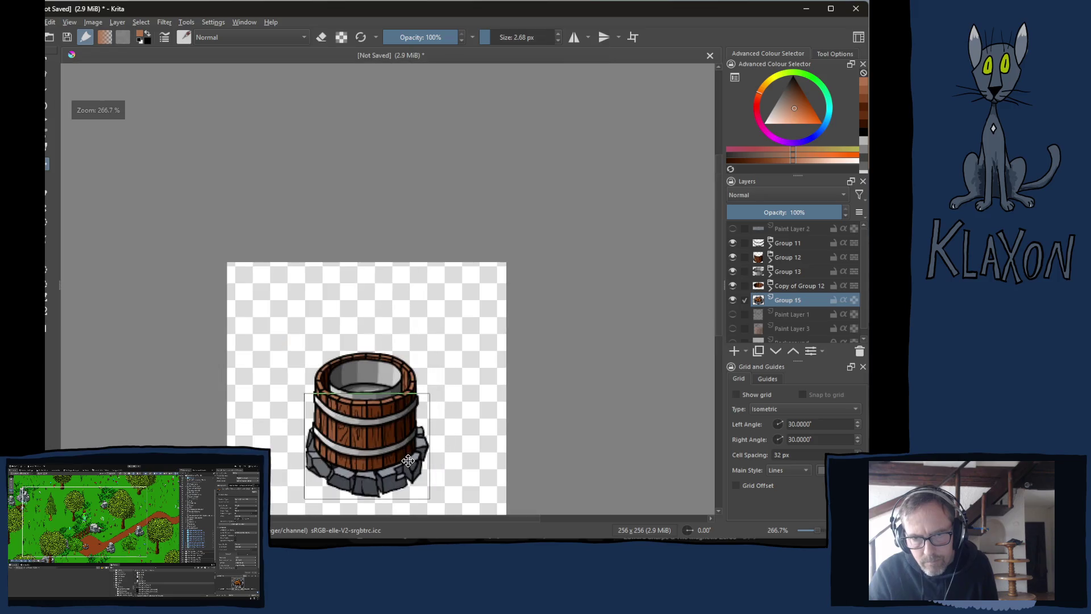
drag(450, 463, 450, 394)
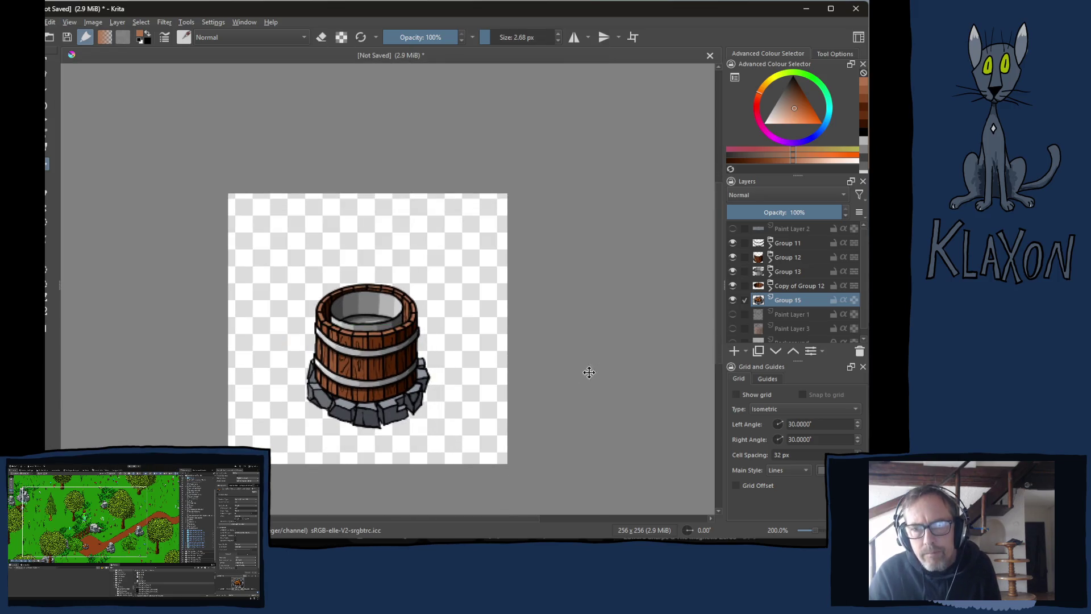
key(Left)
key(Left)
key(Left)
key(Right)
key(Right)
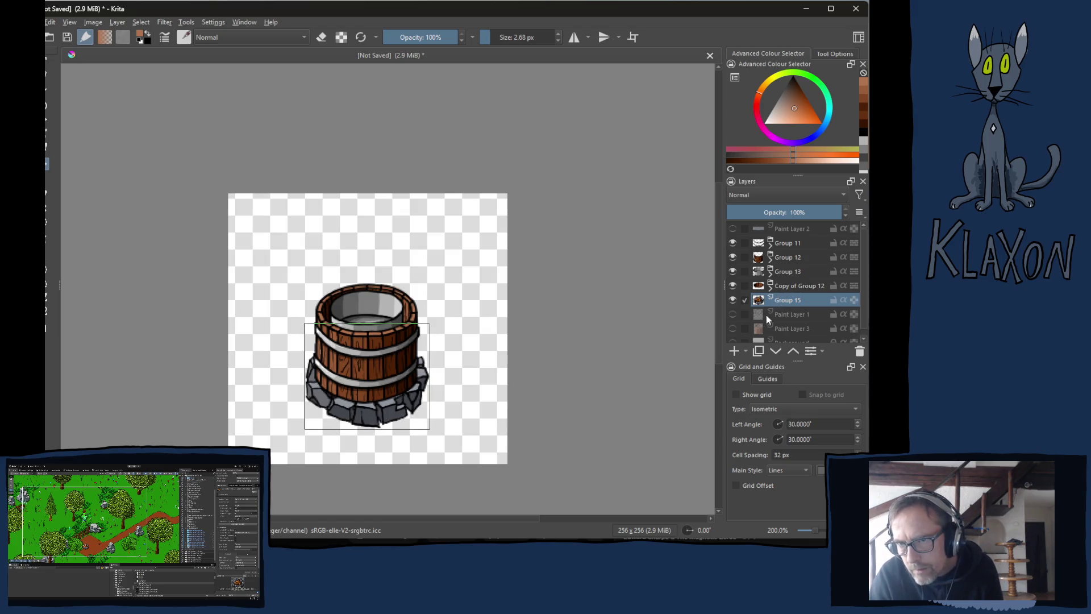
scroll(346, 403, up, 1)
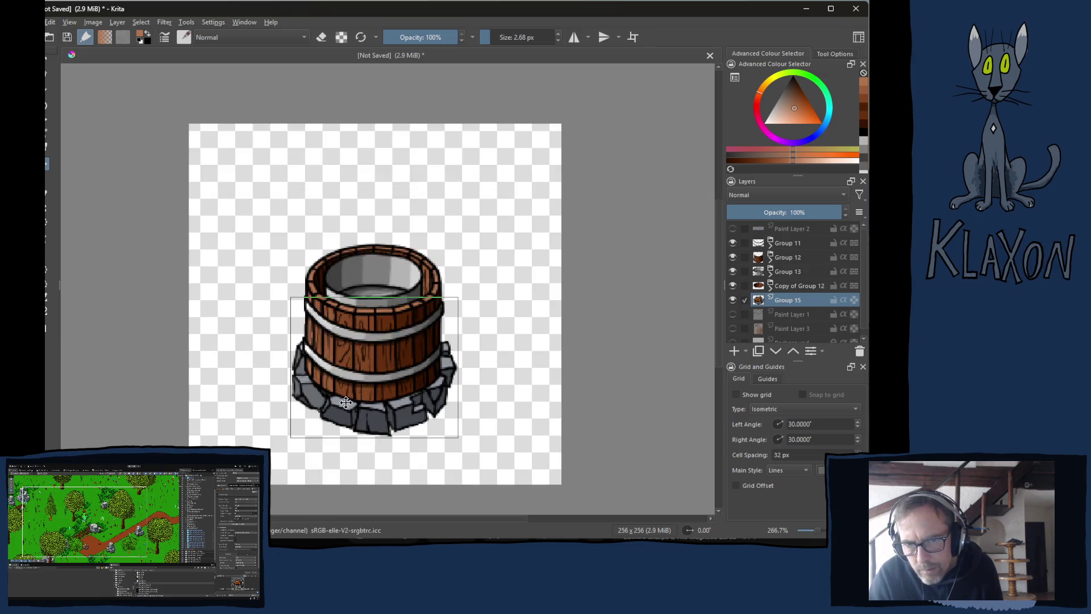
scroll(346, 403, up, 2)
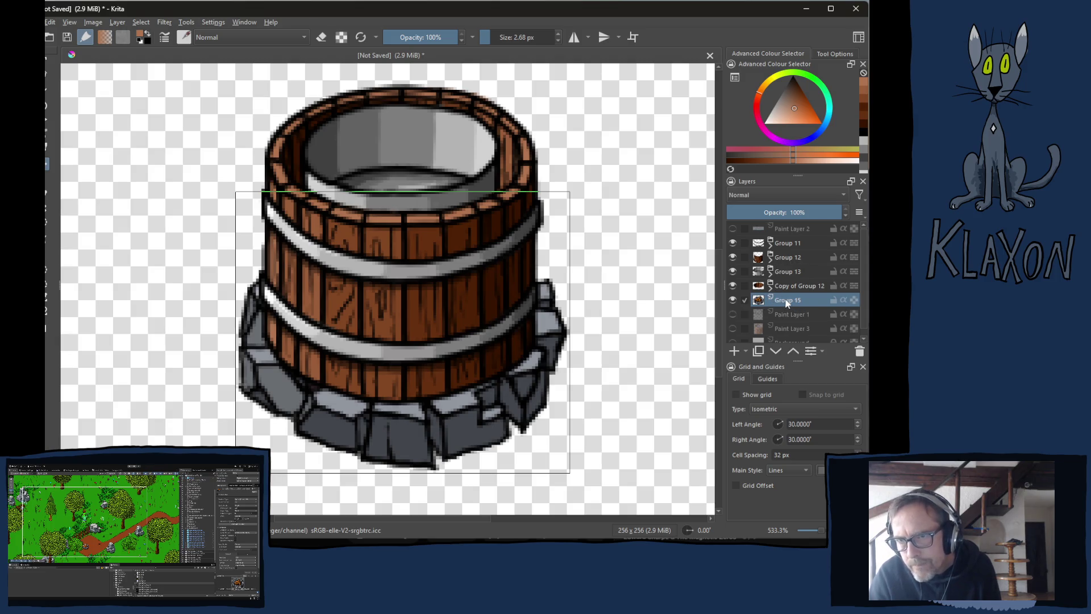
click(734, 350)
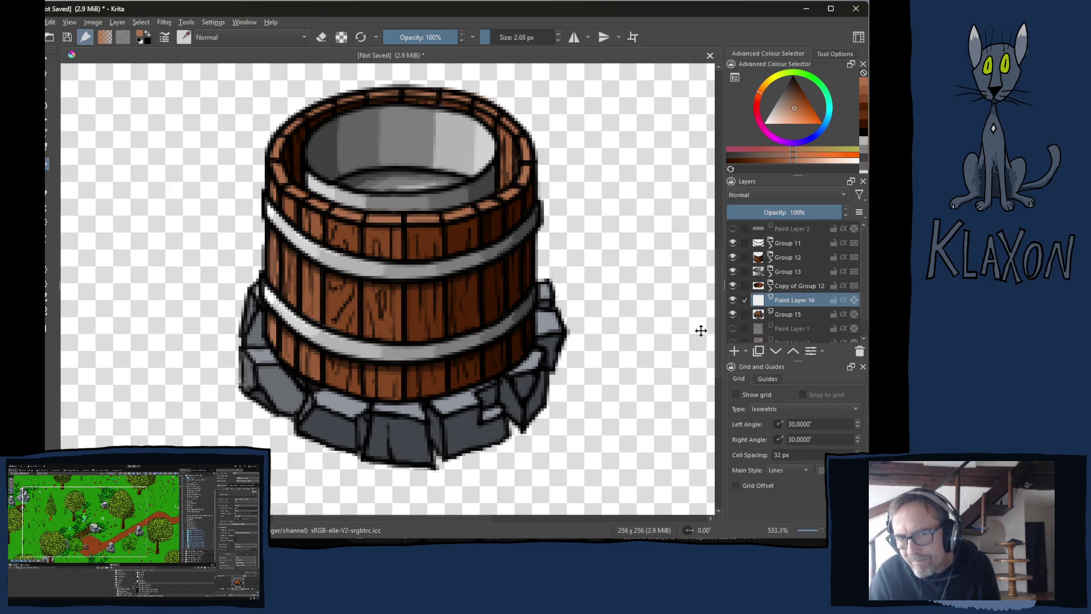
At 50% opacity on Paint Layer 16, paint a black shadow along the barrel's base with a 5.73 px brush.
click(786, 212)
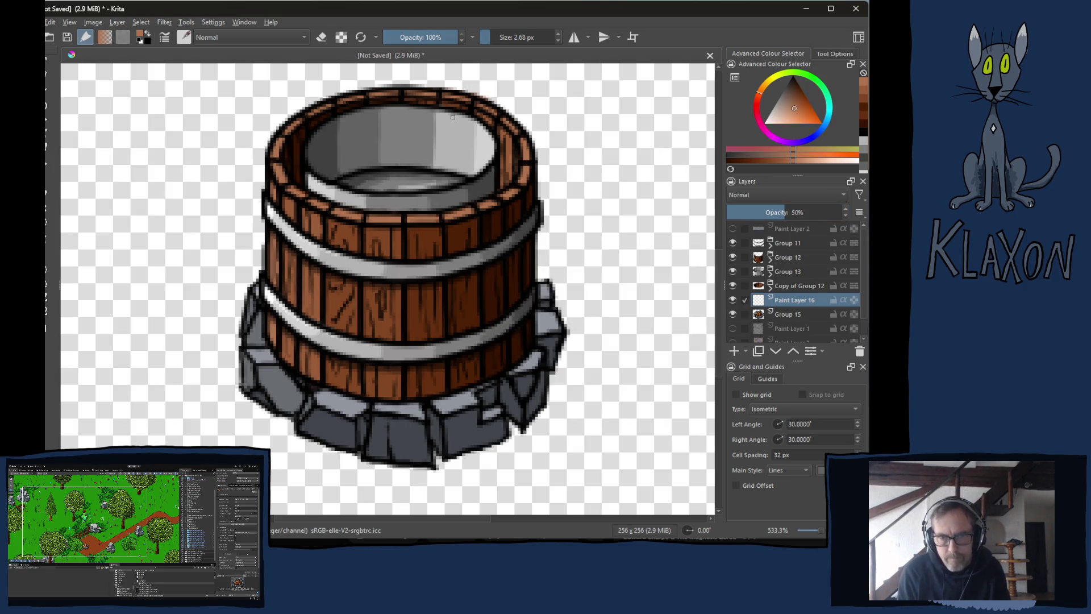
right_click(335, 346)
click(337, 310)
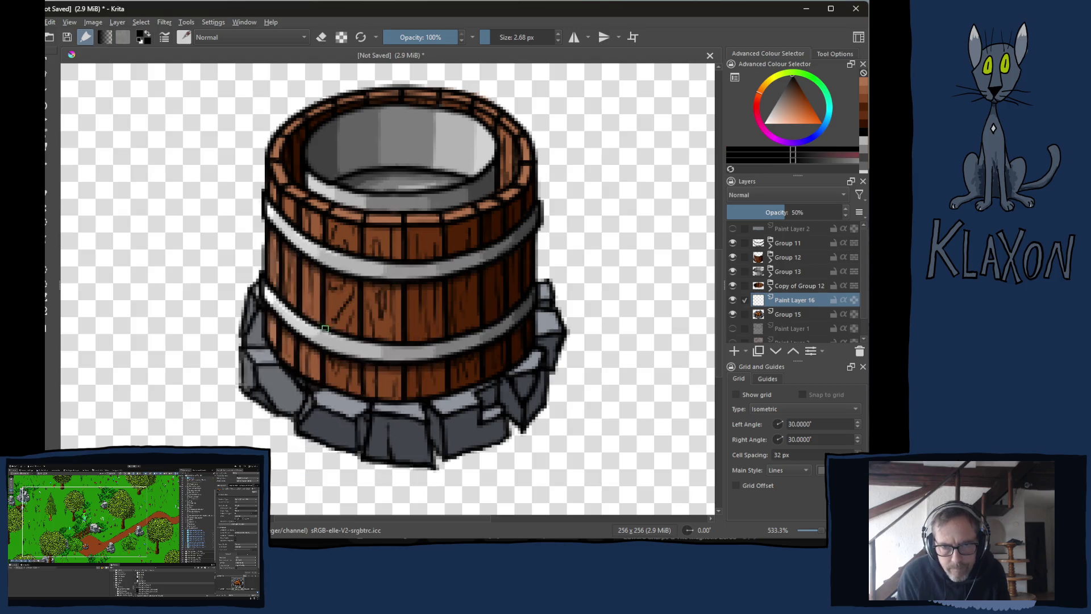
mouse_move(269, 337)
mouse_down()
mouse_move(301, 382)
mouse_move(364, 404)
mouse_move(463, 398)
mouse_move(454, 400)
mouse_move(524, 358)
mouse_move(475, 383)
mouse_up()
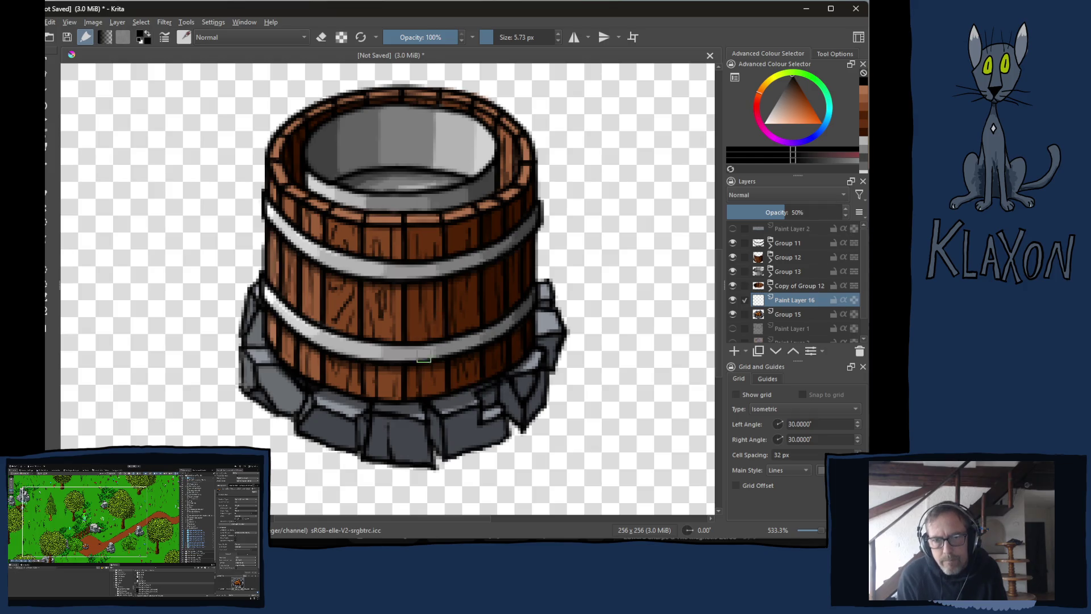
click(786, 329)
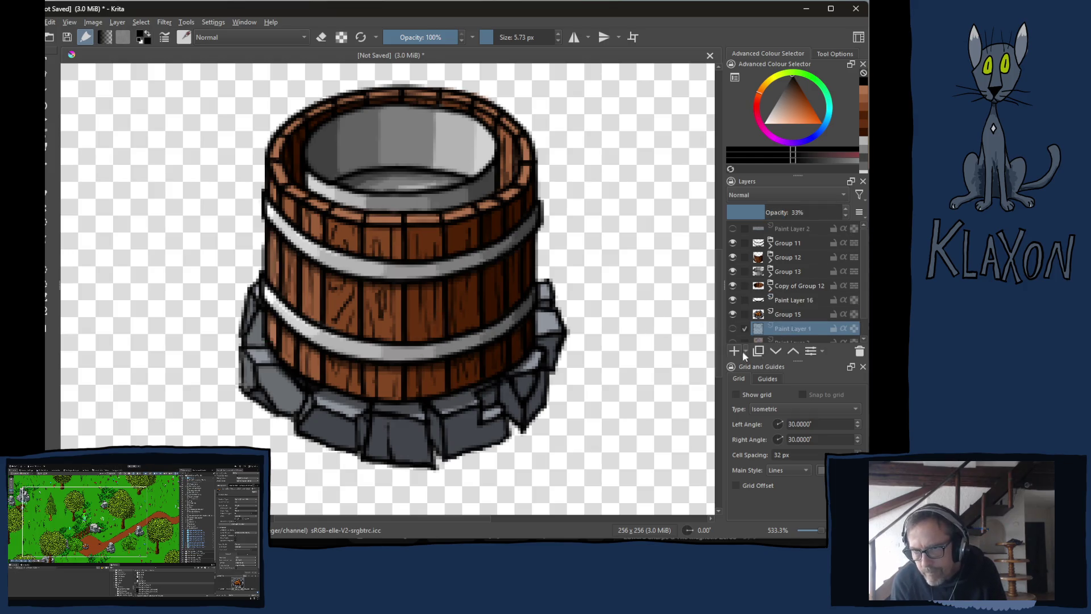
Add Paint Layer 17 at 50% opacity and paint a grey ground shadow under the stone base.
click(738, 350)
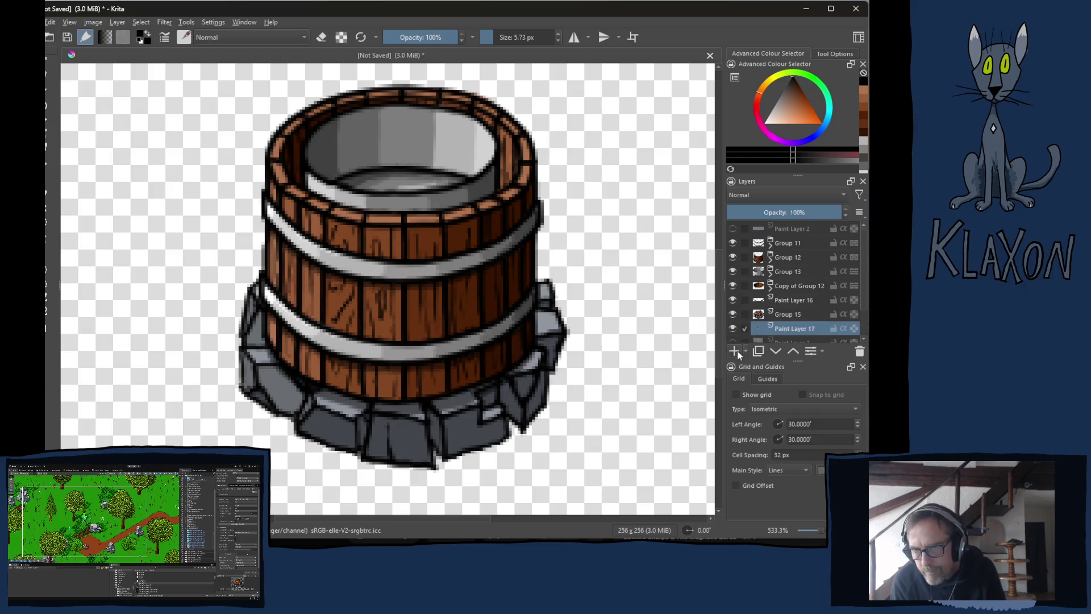
click(784, 212)
drag(284, 328, 304, 238)
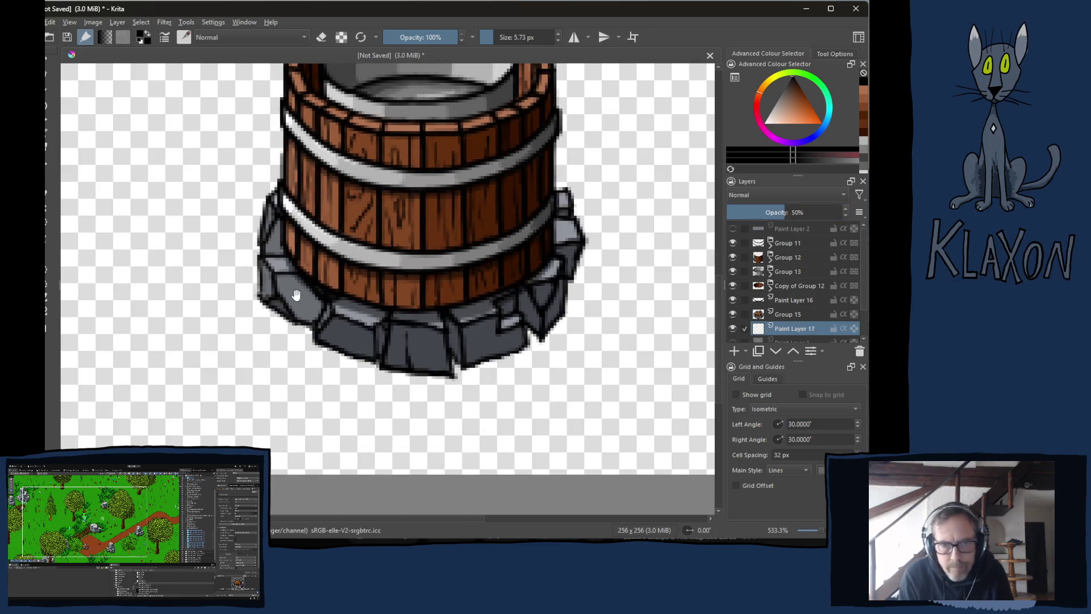
mouse_move(267, 307)
mouse_down()
mouse_move(341, 373)
mouse_move(364, 375)
mouse_move(373, 364)
mouse_move(359, 351)
mouse_move(390, 392)
mouse_move(406, 386)
mouse_move(398, 376)
mouse_move(447, 392)
mouse_move(398, 393)
mouse_up()
mouse_move(452, 357)
mouse_down()
mouse_move(473, 380)
mouse_move(455, 387)
mouse_move(511, 358)
mouse_move(500, 377)
mouse_move(529, 349)
mouse_move(526, 336)
mouse_move(542, 343)
mouse_move(563, 330)
mouse_move(576, 258)
mouse_move(563, 263)
mouse_up()
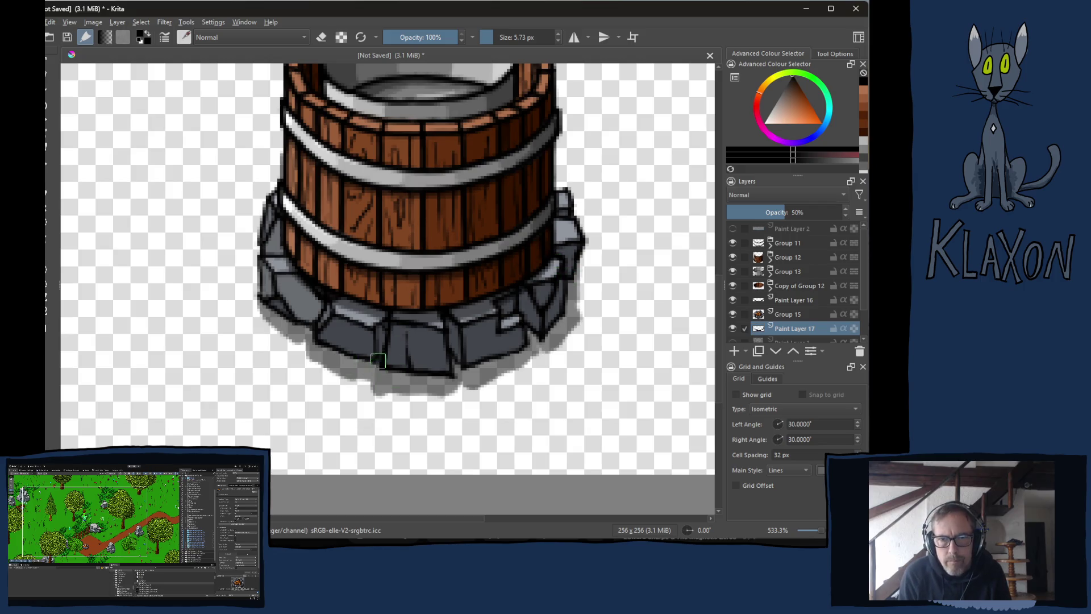
drag(382, 394, 438, 401)
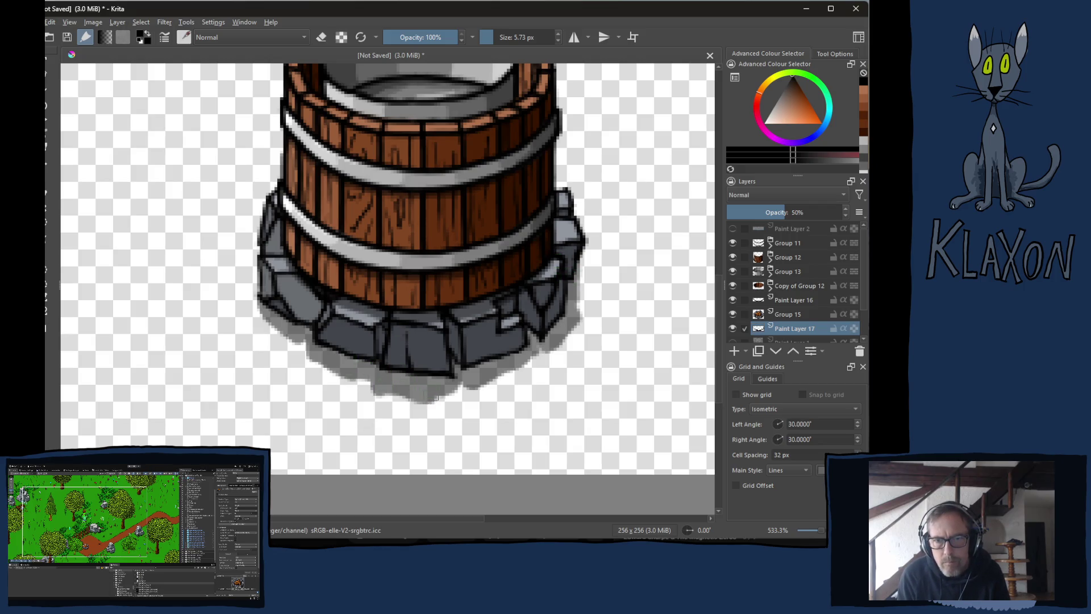
Erase the shadow's lower edge to tidy it and zoom out to check the whole image.
key(e)
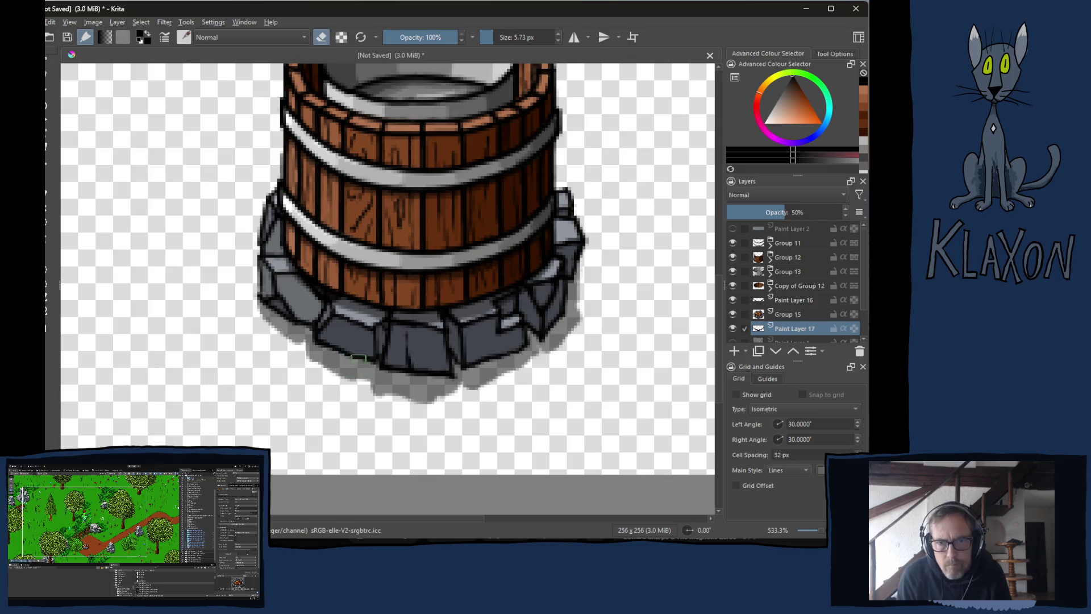
mouse_move(370, 390)
mouse_down()
mouse_move(412, 405)
mouse_move(480, 396)
mouse_up()
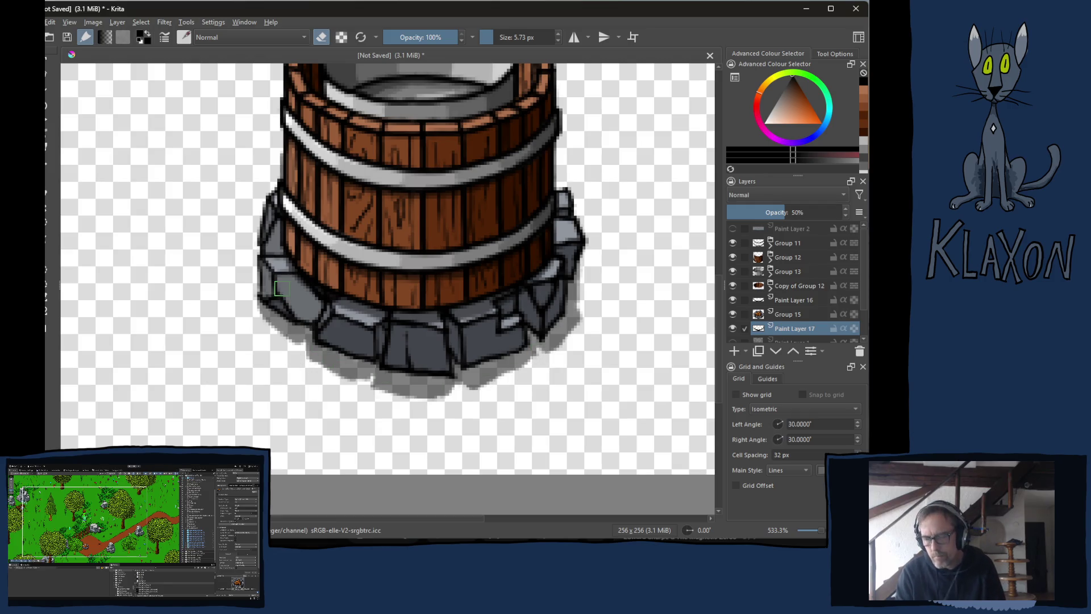
key(1)
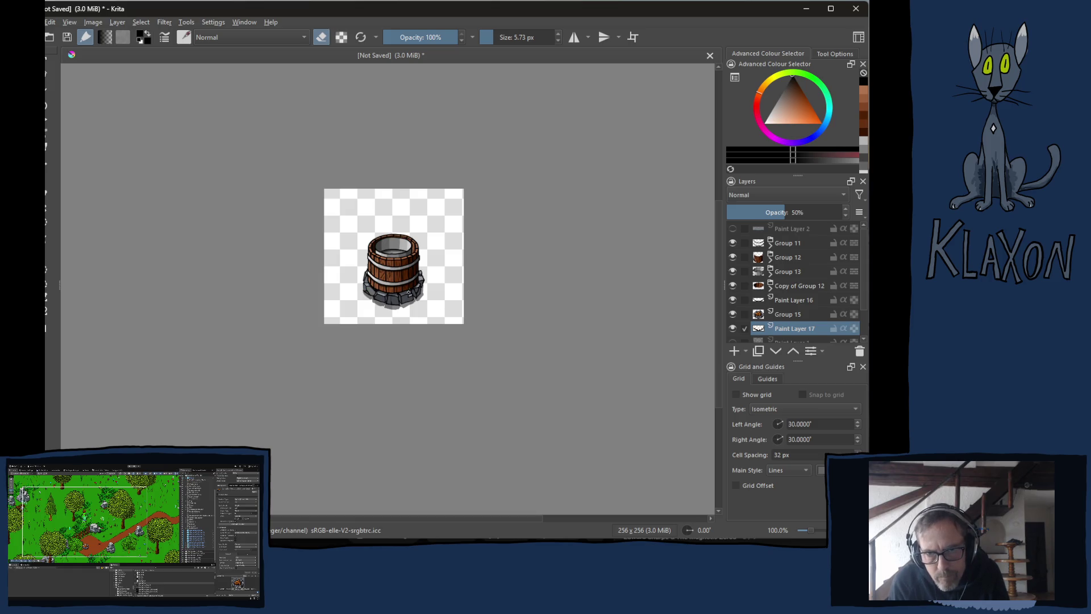
drag(415, 310, 403, 335)
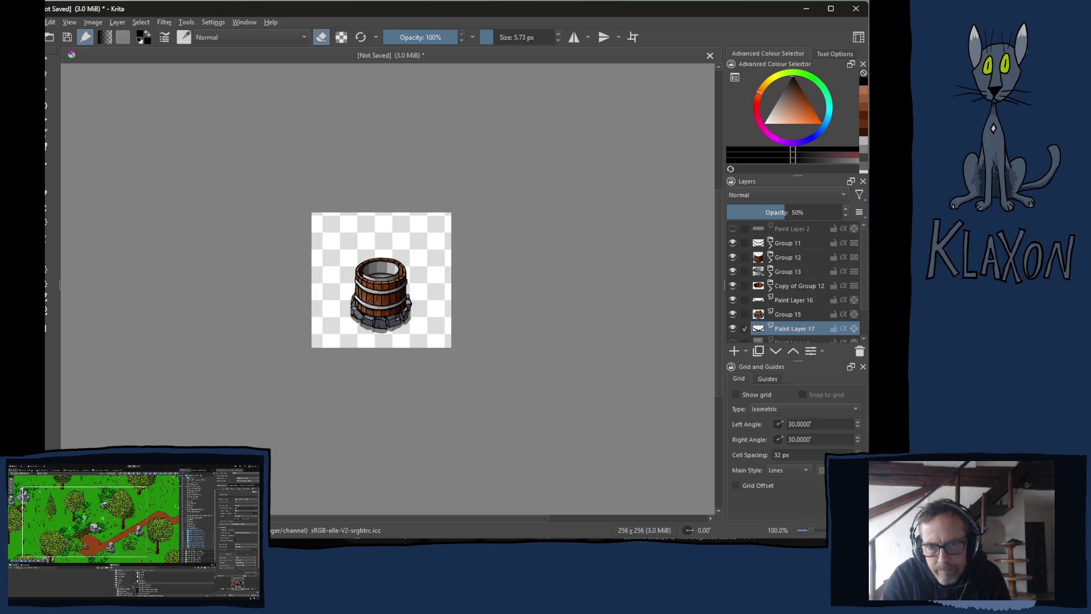
key(plus)
key(plus)
key(plus)
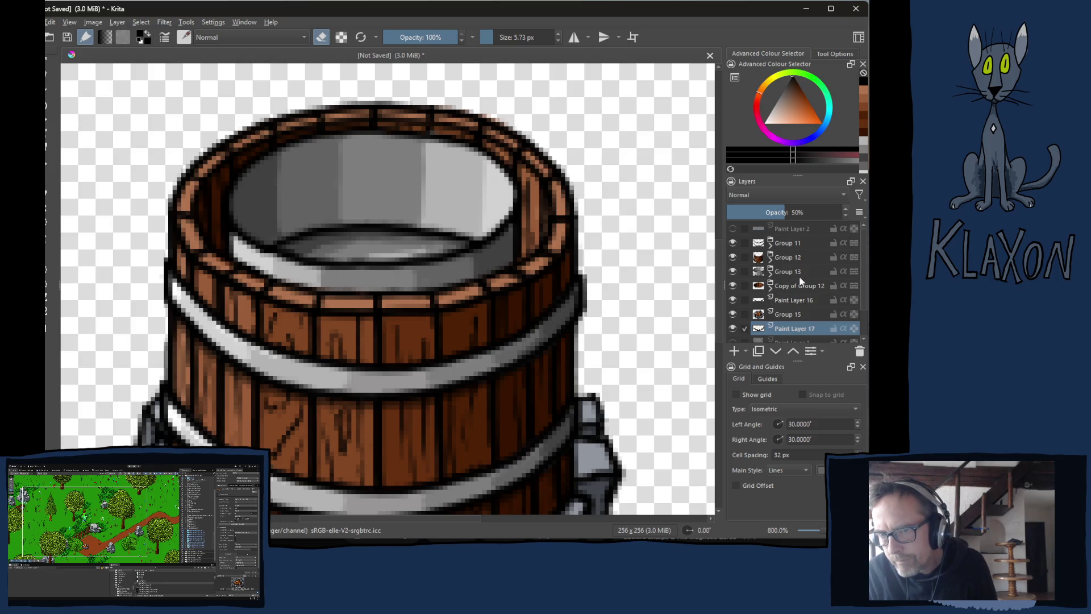
click(787, 287)
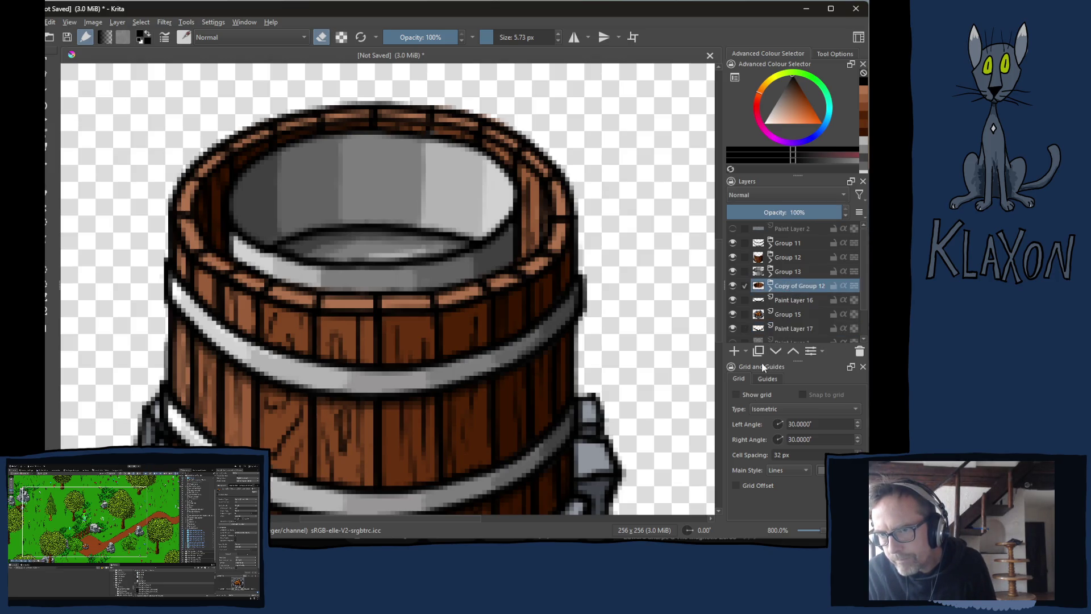
Add Paint Layer 18 above Group 13 and hide the gray metal insert group.
click(734, 351)
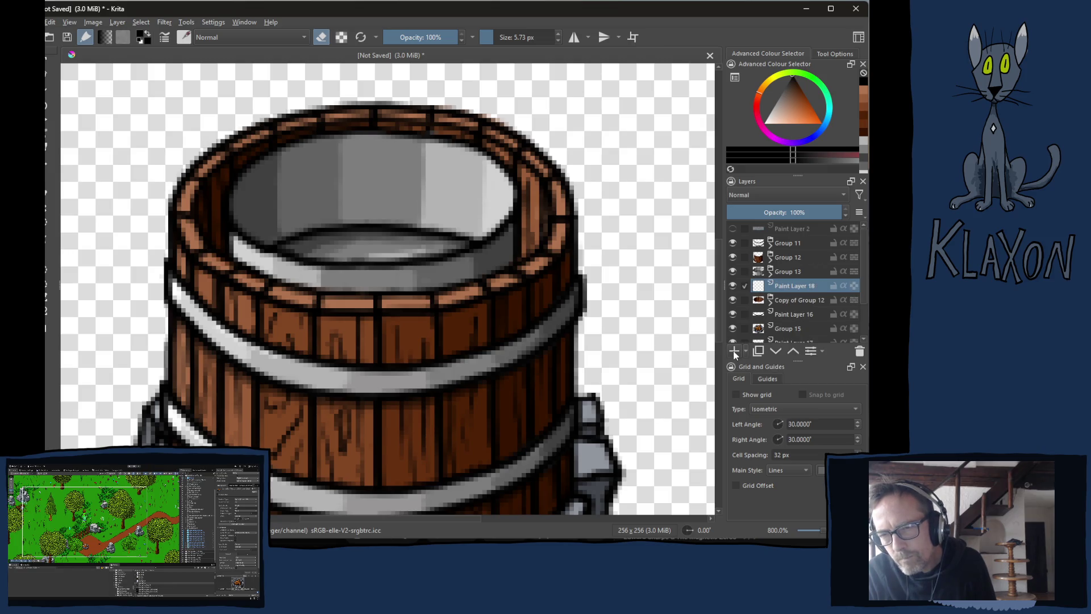
click(796, 352)
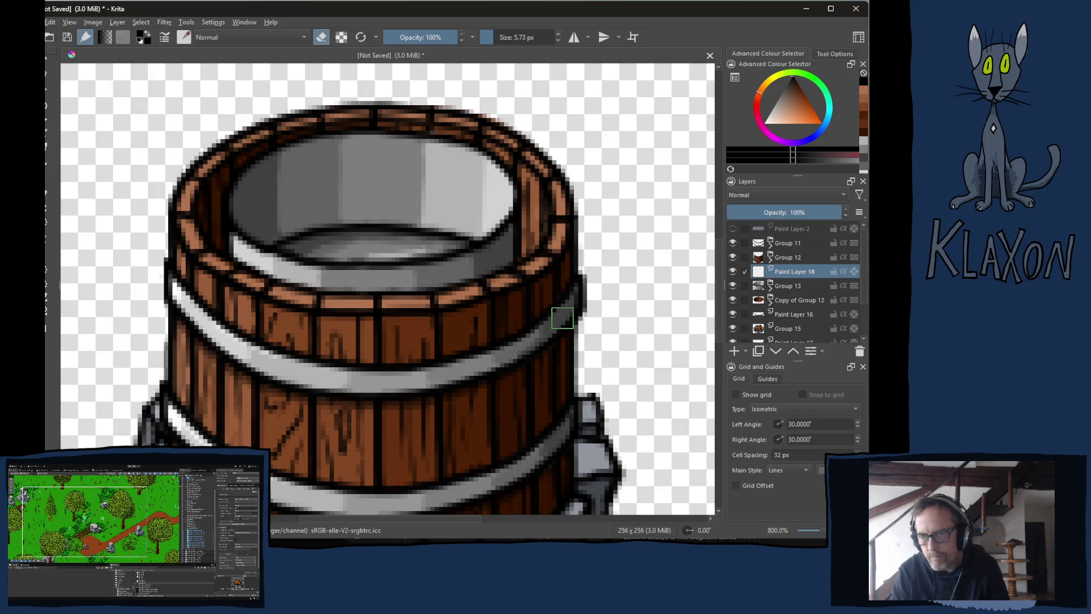
click(733, 285)
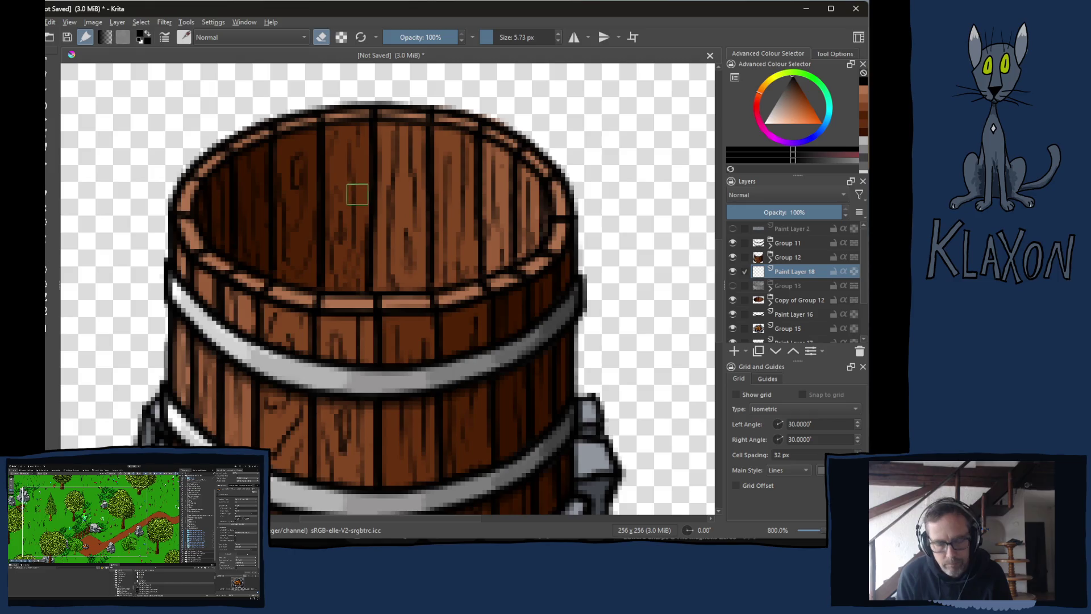
Fill the barrel's top opening with flat light-blue water on Paint Layer 18.
key(e)
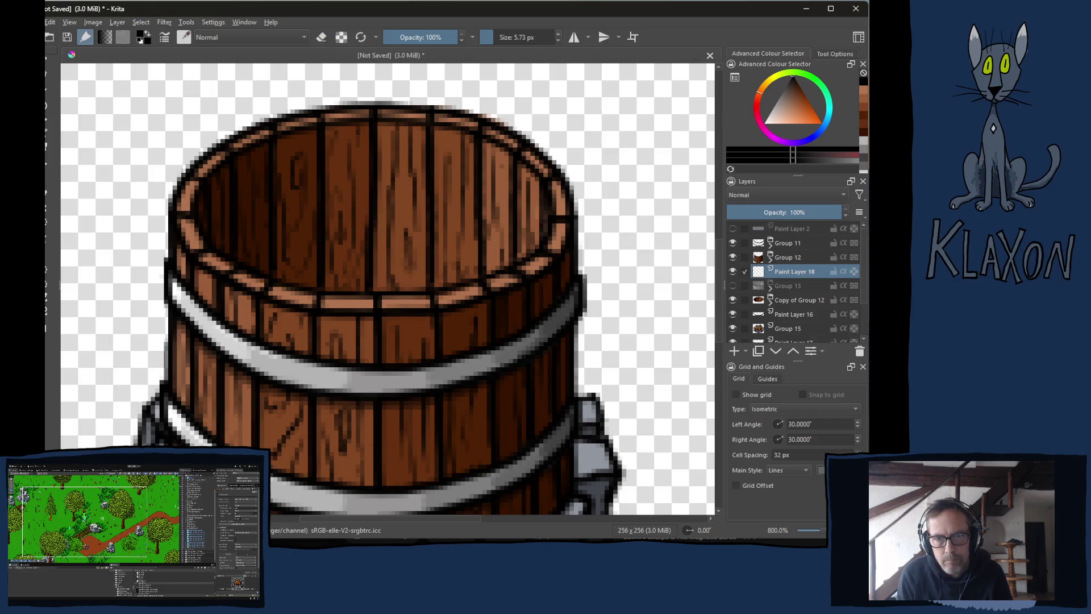
right_click(364, 218)
click(399, 230)
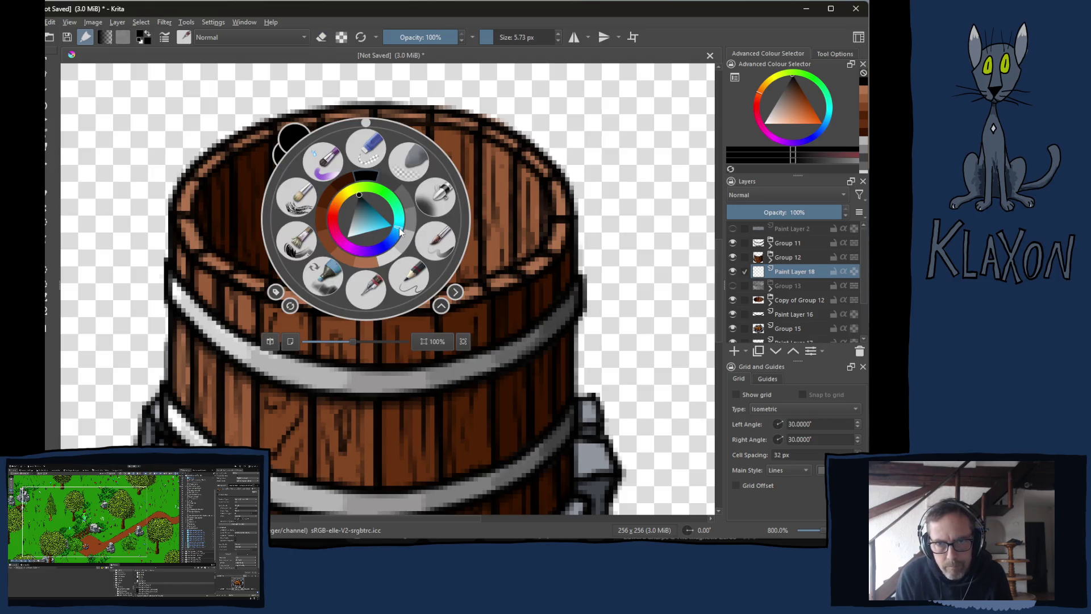
click(367, 226)
click(370, 222)
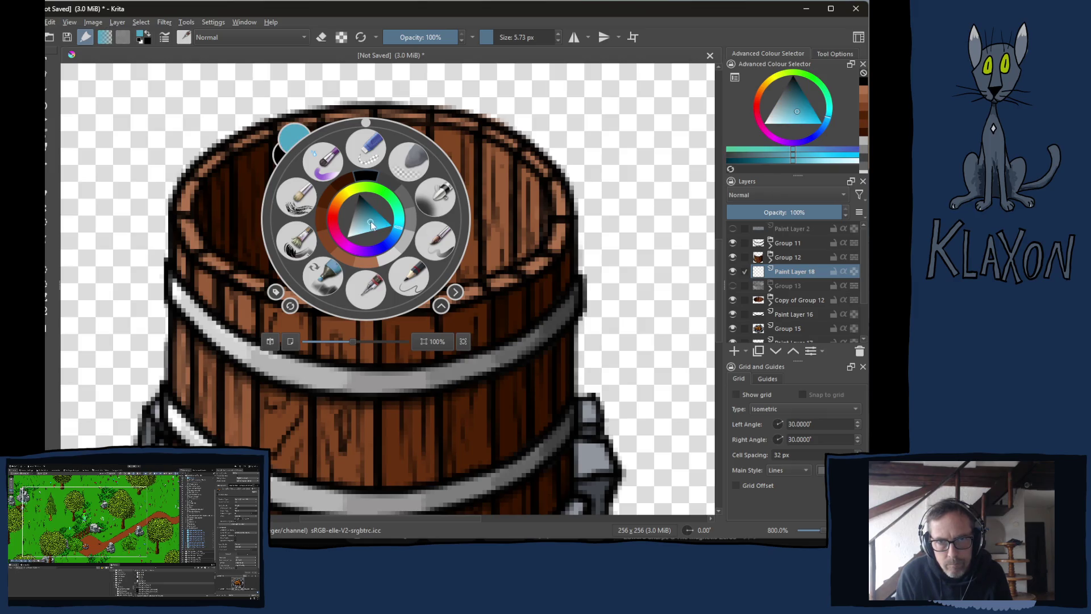
click(205, 185)
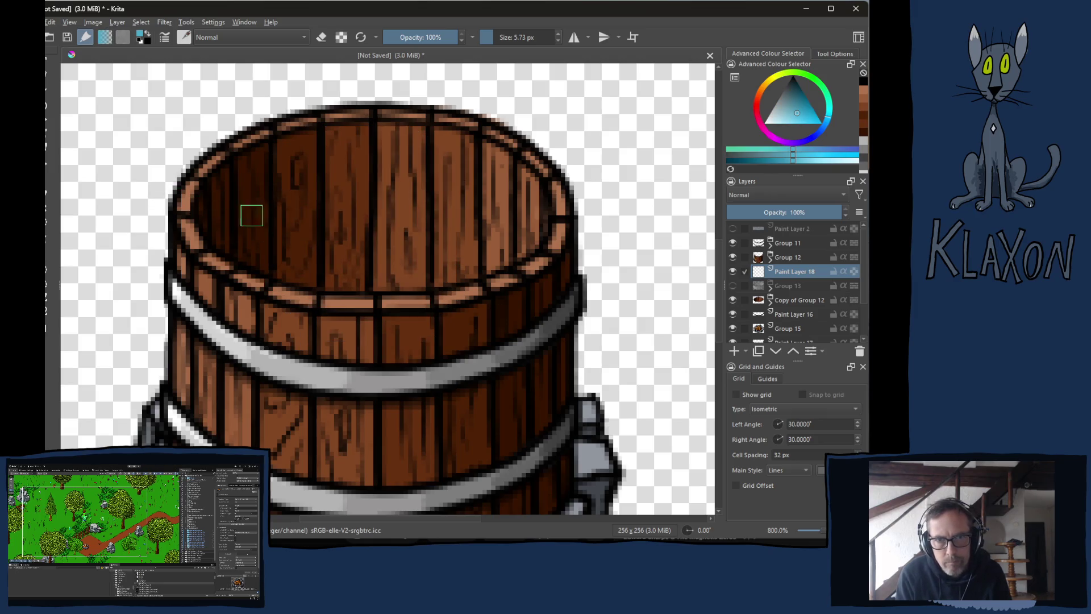
mouse_move(224, 233)
mouse_down()
mouse_move(244, 202)
mouse_move(225, 239)
mouse_move(299, 177)
mouse_move(401, 164)
mouse_move(500, 198)
mouse_move(539, 245)
mouse_move(521, 210)
mouse_move(452, 165)
mouse_move(352, 157)
mouse_move(275, 180)
mouse_move(227, 224)
mouse_move(244, 198)
mouse_move(293, 170)
mouse_move(358, 154)
mouse_move(488, 174)
mouse_move(523, 205)
mouse_move(535, 250)
mouse_move(461, 224)
mouse_move(256, 216)
mouse_move(244, 245)
mouse_move(318, 239)
mouse_move(263, 302)
mouse_move(420, 227)
mouse_move(483, 227)
mouse_move(488, 267)
mouse_move(517, 248)
mouse_up()
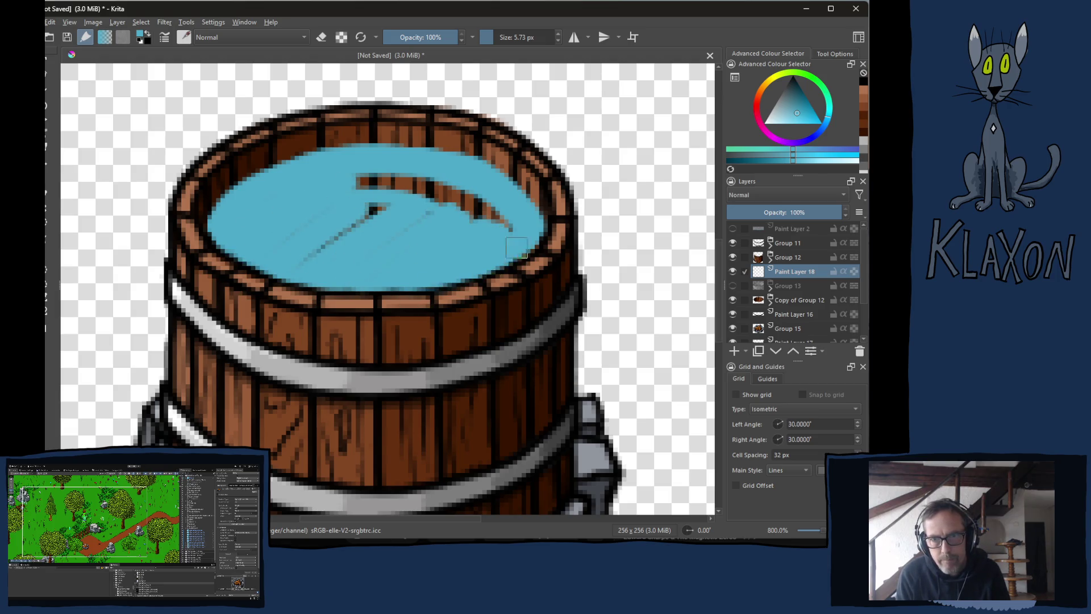
mouse_move(404, 268)
mouse_down()
mouse_move(373, 204)
mouse_move(302, 212)
mouse_move(411, 171)
mouse_move(389, 224)
mouse_move(483, 213)
mouse_move(518, 236)
mouse_up()
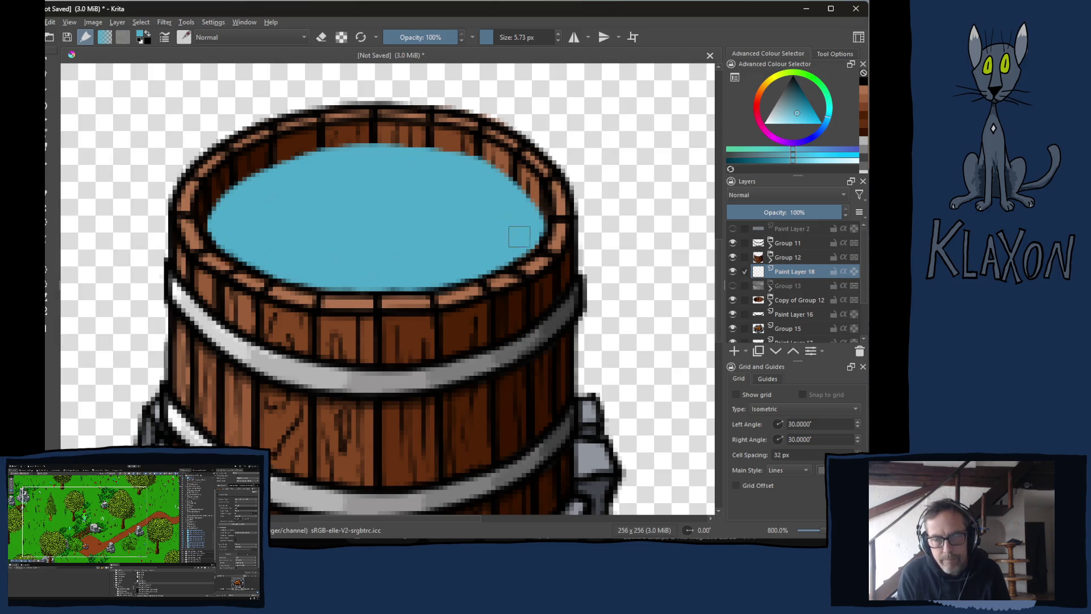
mouse_move(390, 294)
mouse_down()
mouse_move(410, 258)
mouse_move(280, 212)
mouse_move(295, 261)
mouse_up()
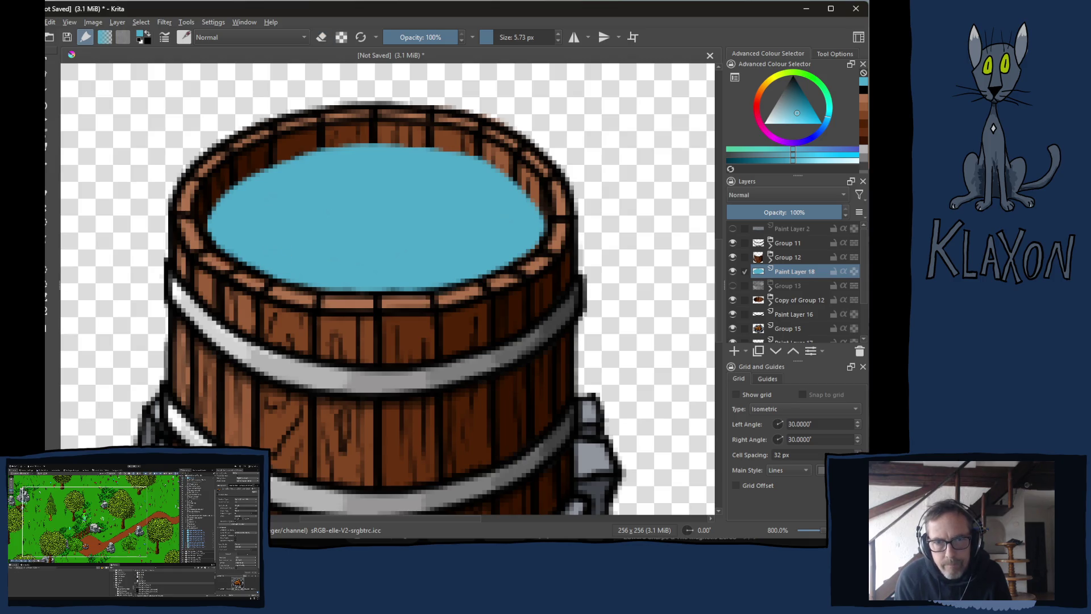
Set the water layer Paint Layer 18 to 75% opacity.
right_click(286, 243)
right_click(288, 200)
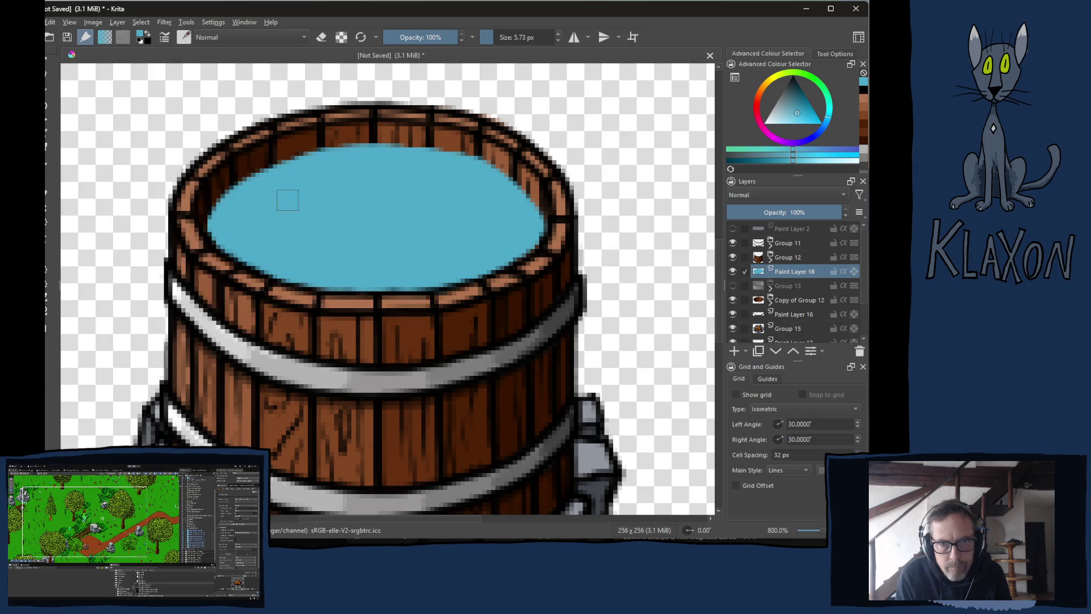
click(794, 214)
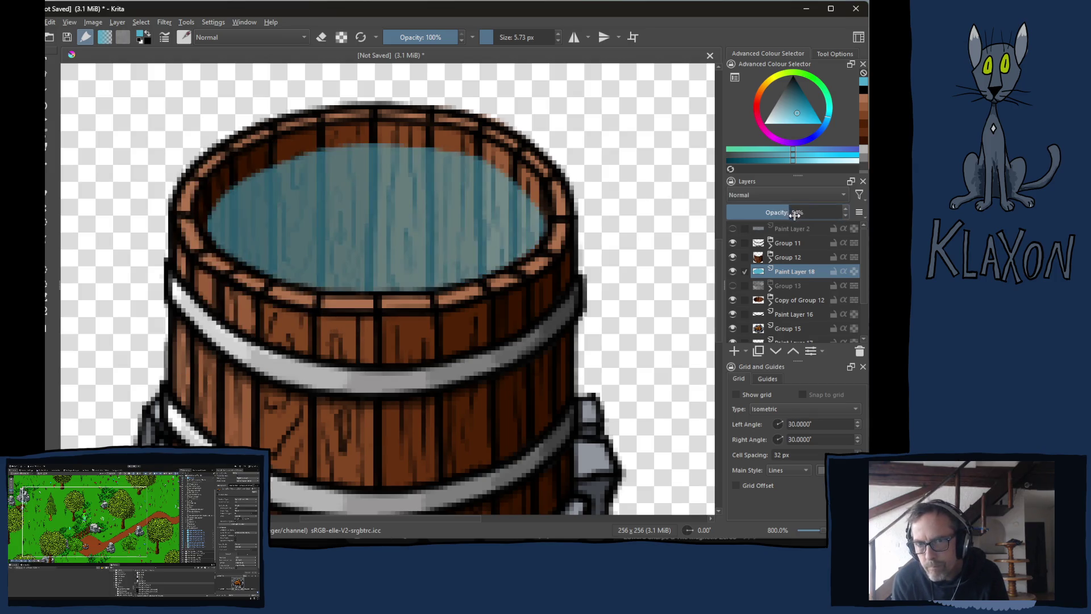
click(814, 213)
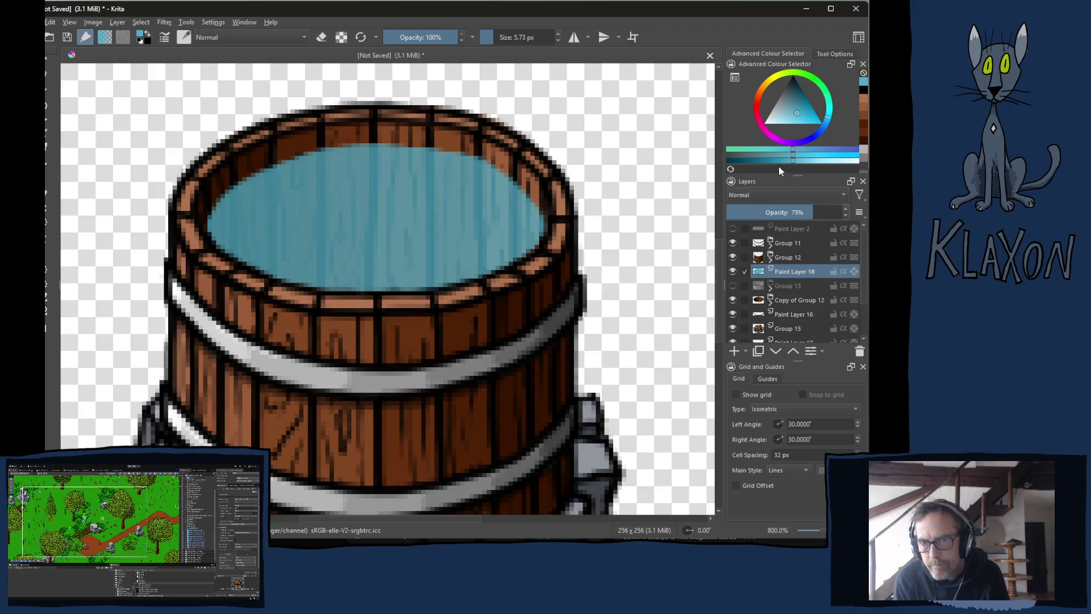
Paint pale blue highlights with a smaller brush along the water's right, left and lower edges.
click(834, 162)
key(bracketleft)
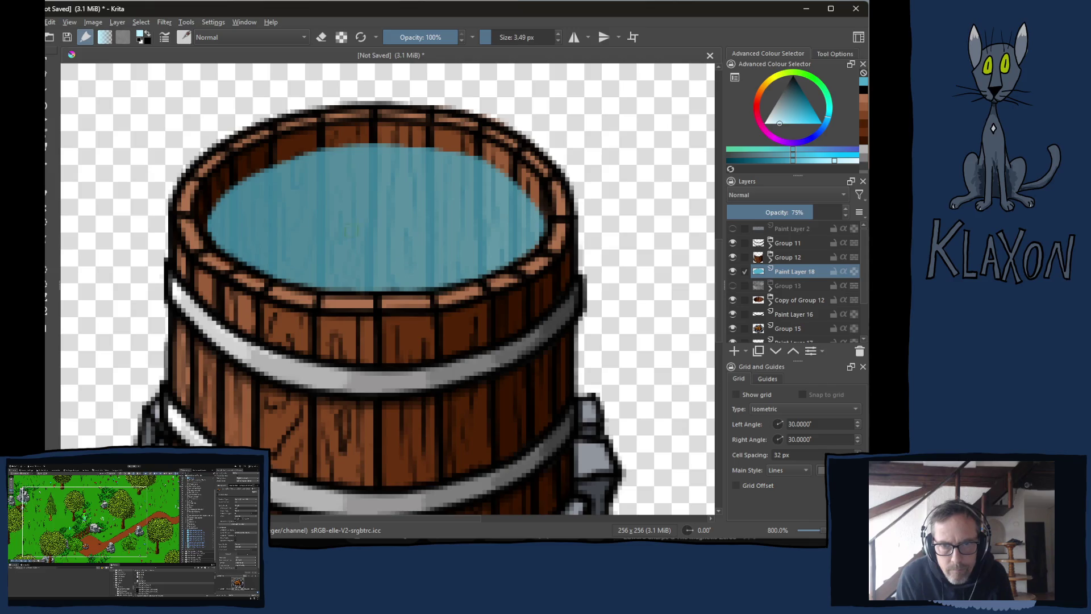
drag(493, 173, 531, 247)
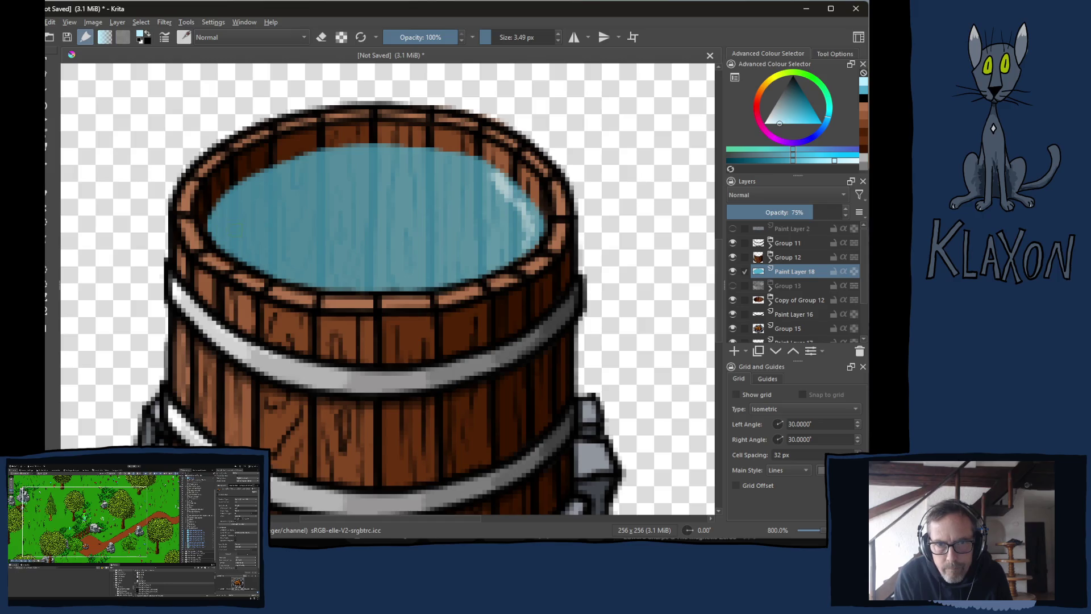
click(229, 224)
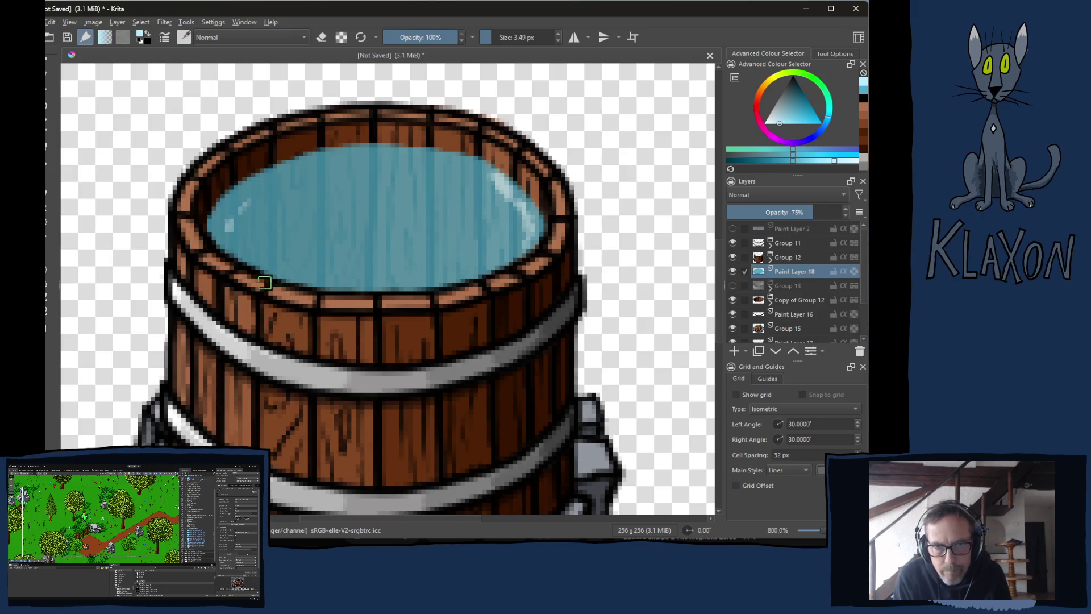
mouse_move(285, 267)
mouse_down()
mouse_move(372, 281)
mouse_move(503, 248)
mouse_move(490, 246)
mouse_up()
click(253, 249)
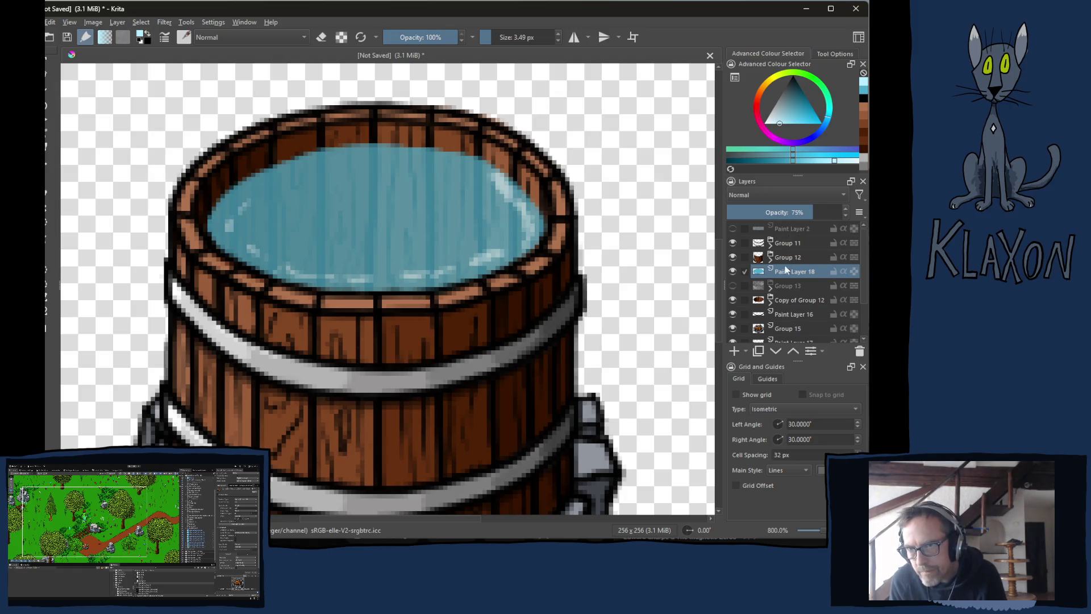
click(733, 352)
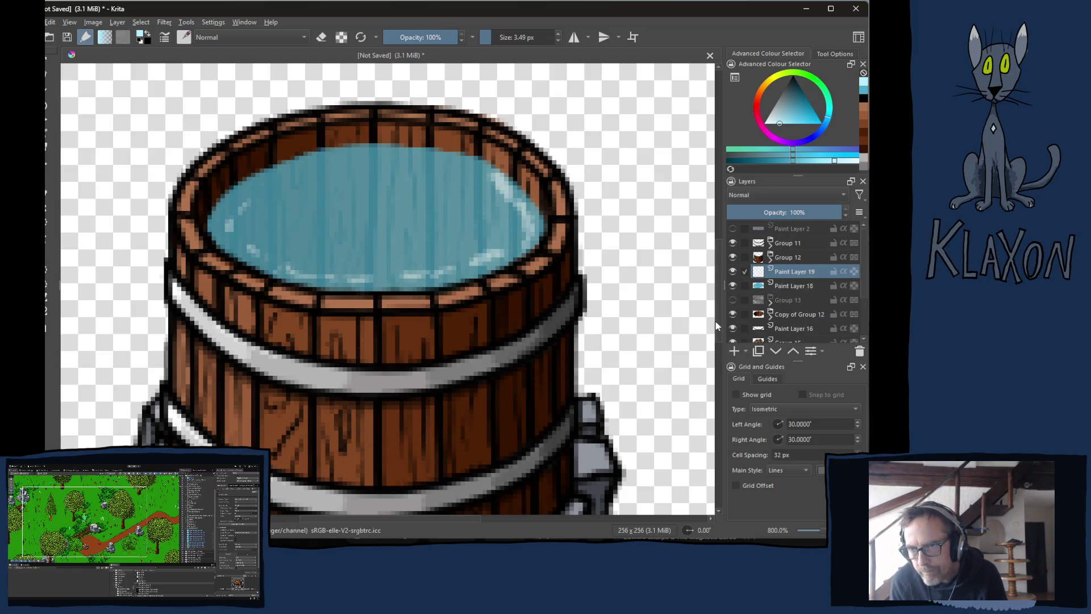
Pick black from the pop-up palette and paint a dark line along the water's upper-left rim.
right_click(368, 272)
click(367, 224)
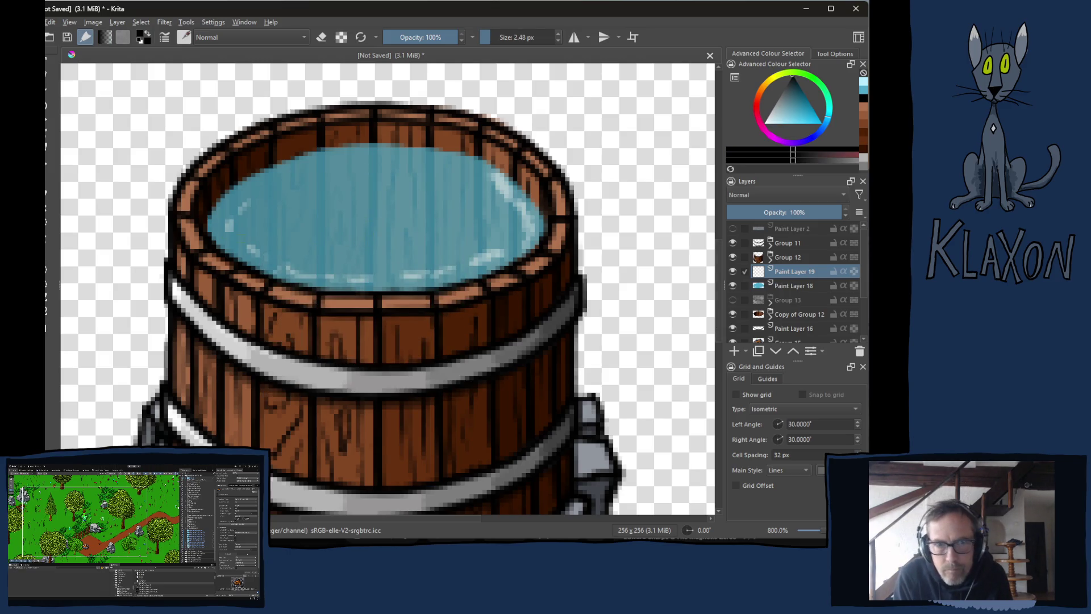
mouse_move(208, 234)
mouse_down()
mouse_move(219, 203)
mouse_move(274, 166)
mouse_move(413, 146)
mouse_move(494, 170)
mouse_move(539, 215)
mouse_move(540, 246)
mouse_up()
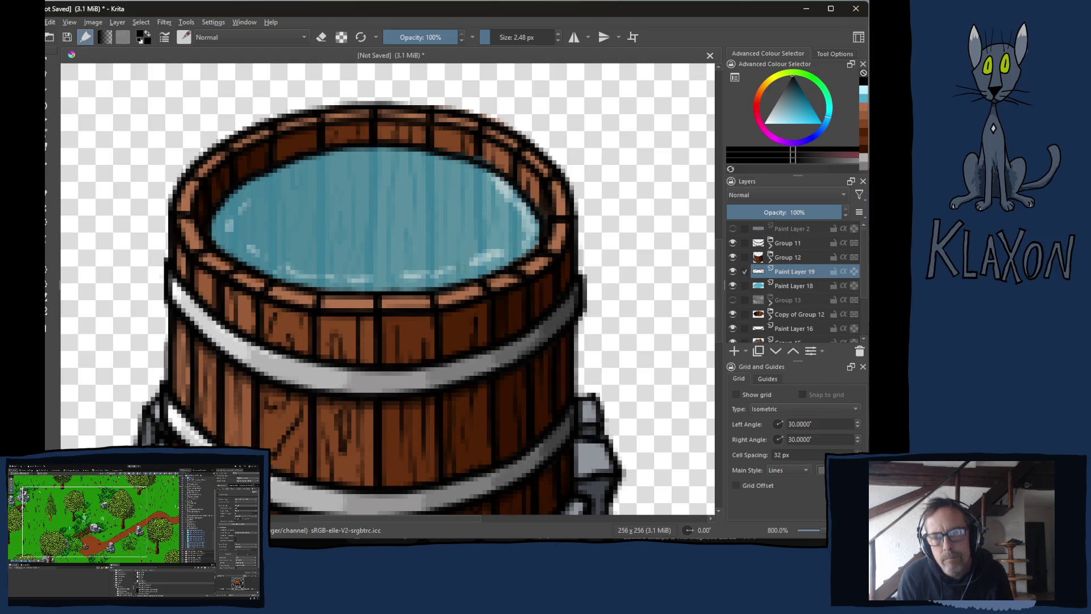
Show Group 13's gray metal insert again and raise it two places above the water layers.
click(733, 301)
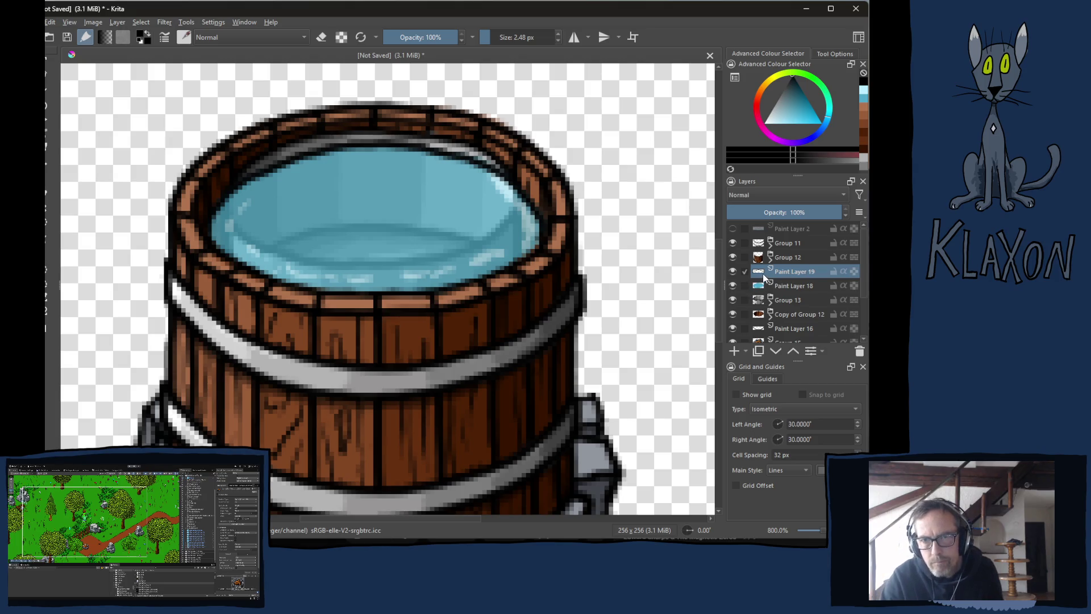
click(791, 300)
click(793, 350)
click(793, 351)
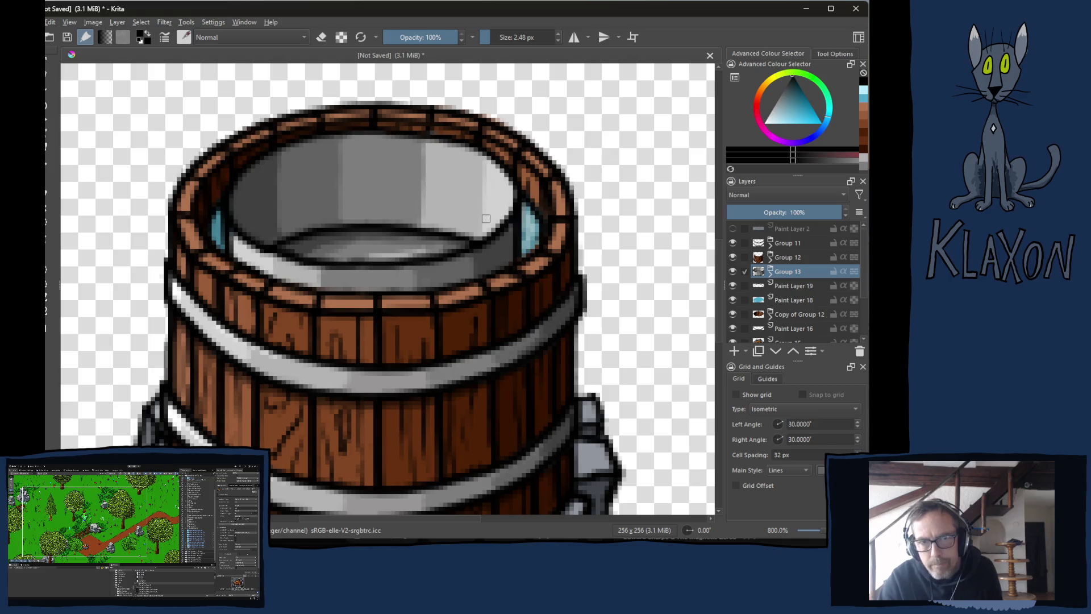
Nudge Group 13's metal insert up slightly with the Move tool.
key(t)
key(Up)
key(Up)
key(Up)
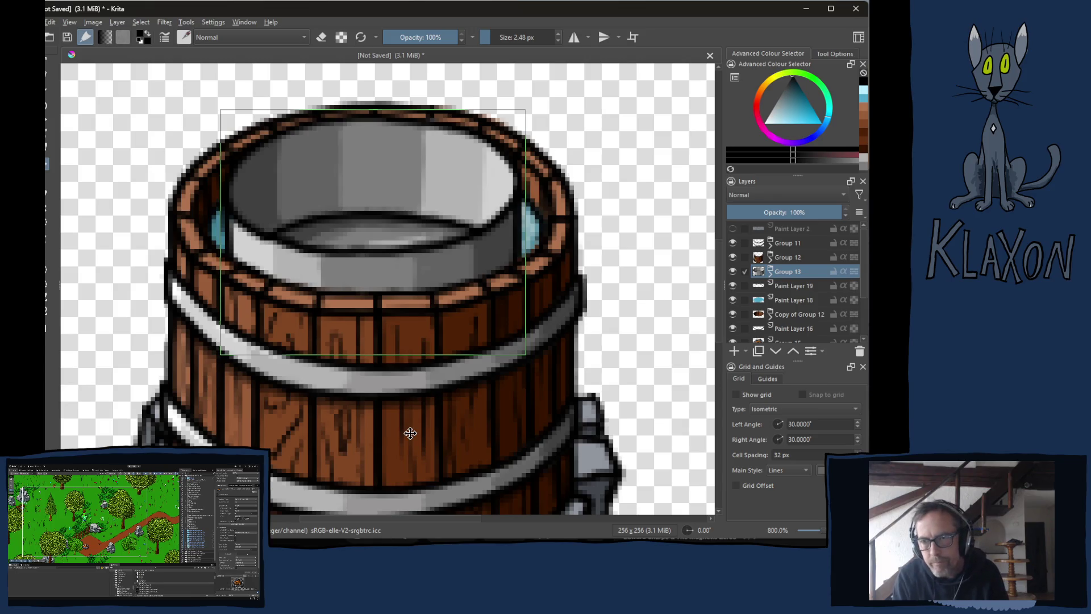
click(787, 301)
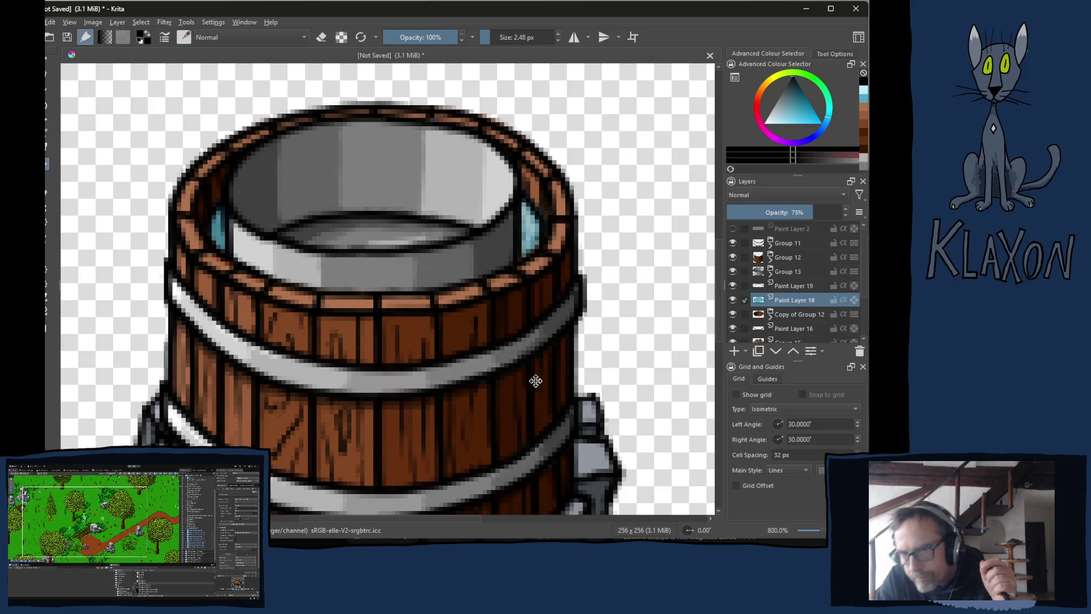
Move Group 13 two places down below Paint Layer 18 and select Paint Layer 19.
click(784, 272)
click(778, 351)
click(779, 352)
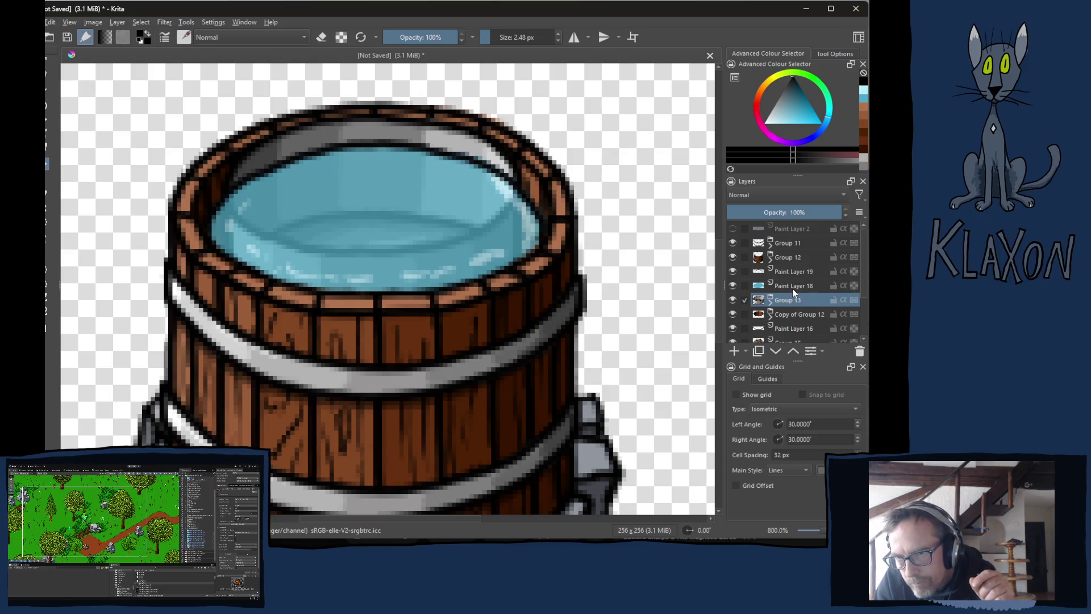
click(795, 273)
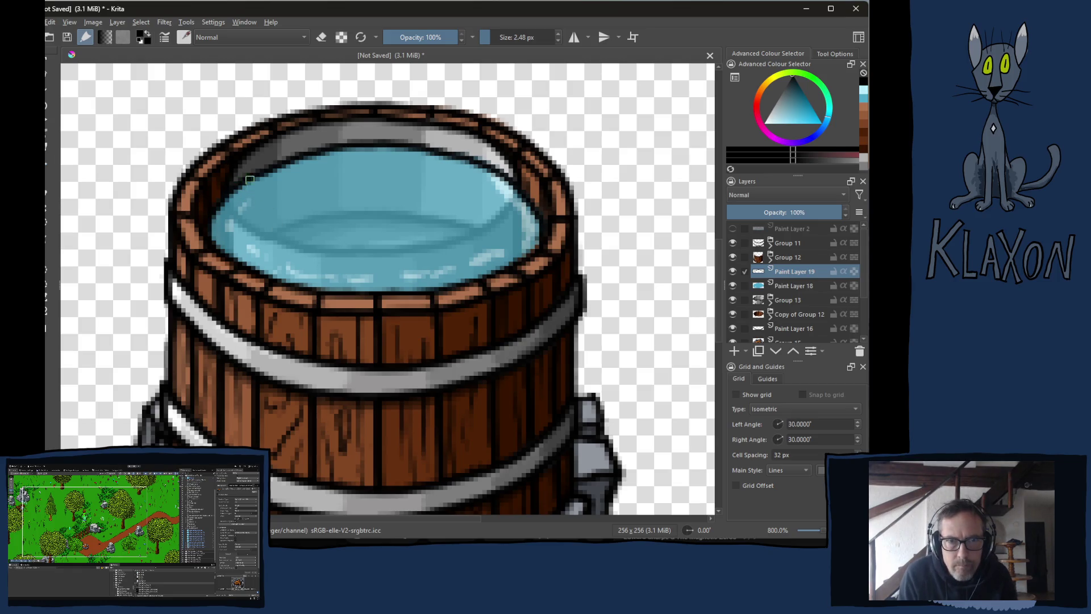
Erase the dark rim shading at the upper left and make the eraser slightly smaller.
key(e)
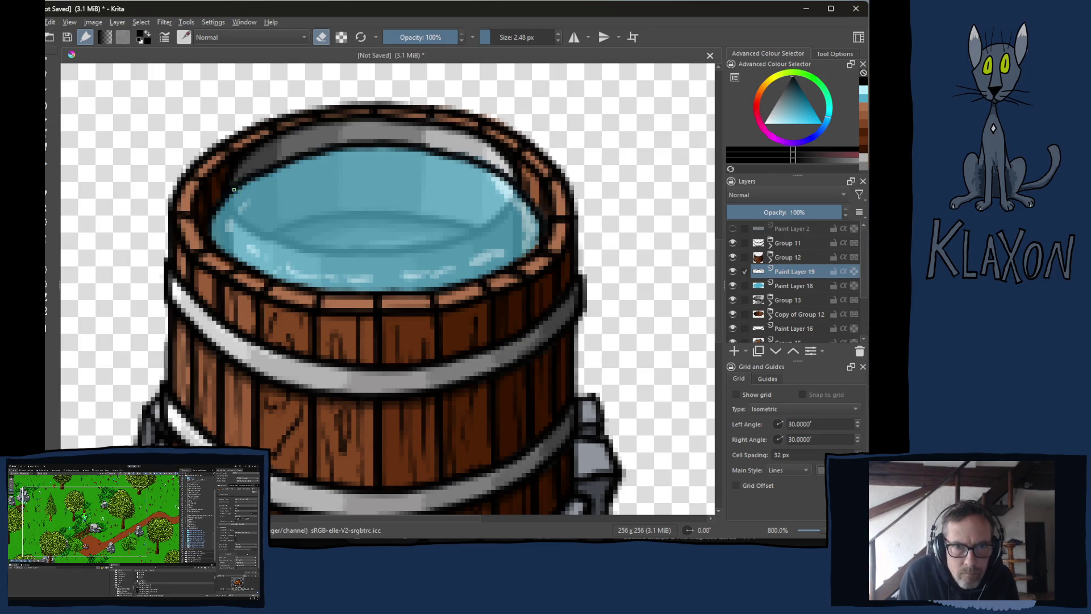
mouse_move(229, 185)
mouse_down()
mouse_move(242, 168)
mouse_move(274, 171)
mouse_move(310, 149)
mouse_move(378, 145)
mouse_move(500, 185)
mouse_up()
key(bracketleft)
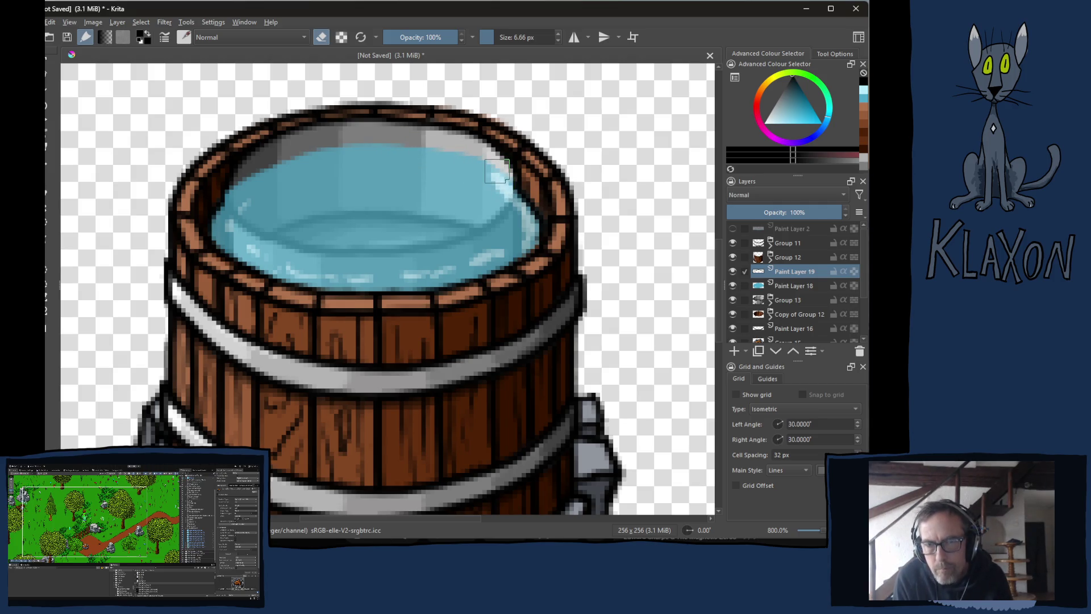
Set the brush to 2.80 px and draw a dark curved line across the water surface.
key(e)
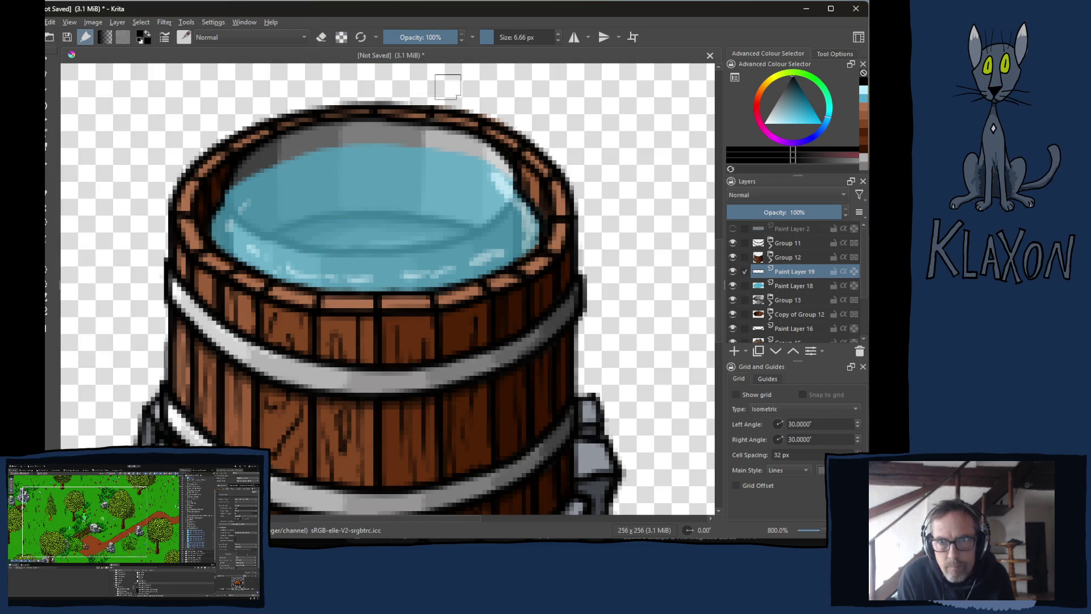
click(515, 41)
text(8)
key(Return)
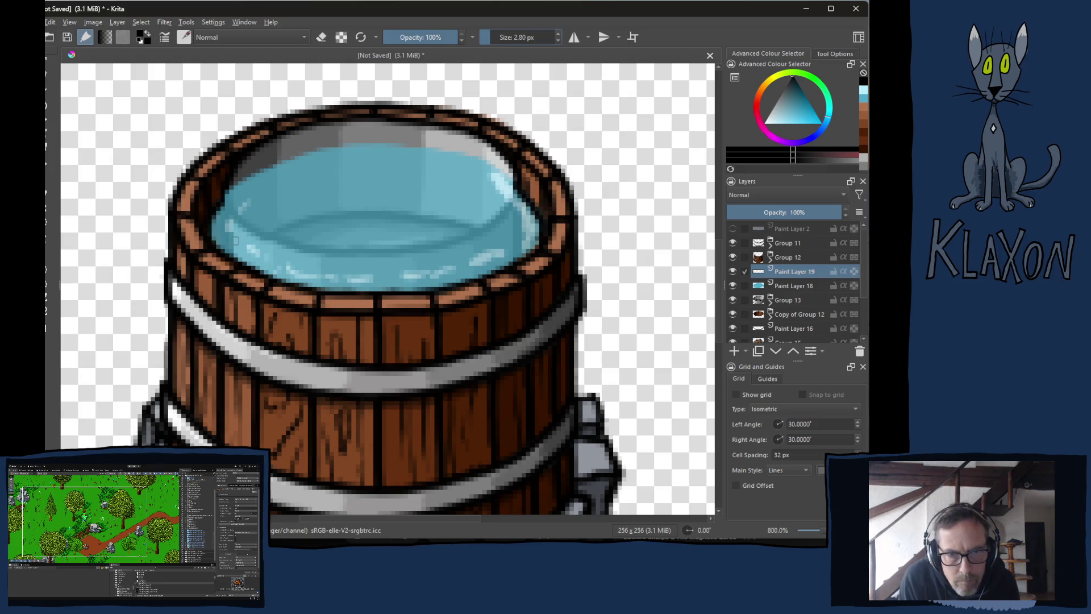
mouse_move(234, 239)
mouse_down()
mouse_move(300, 271)
mouse_move(392, 282)
mouse_move(458, 268)
mouse_move(515, 231)
mouse_up()
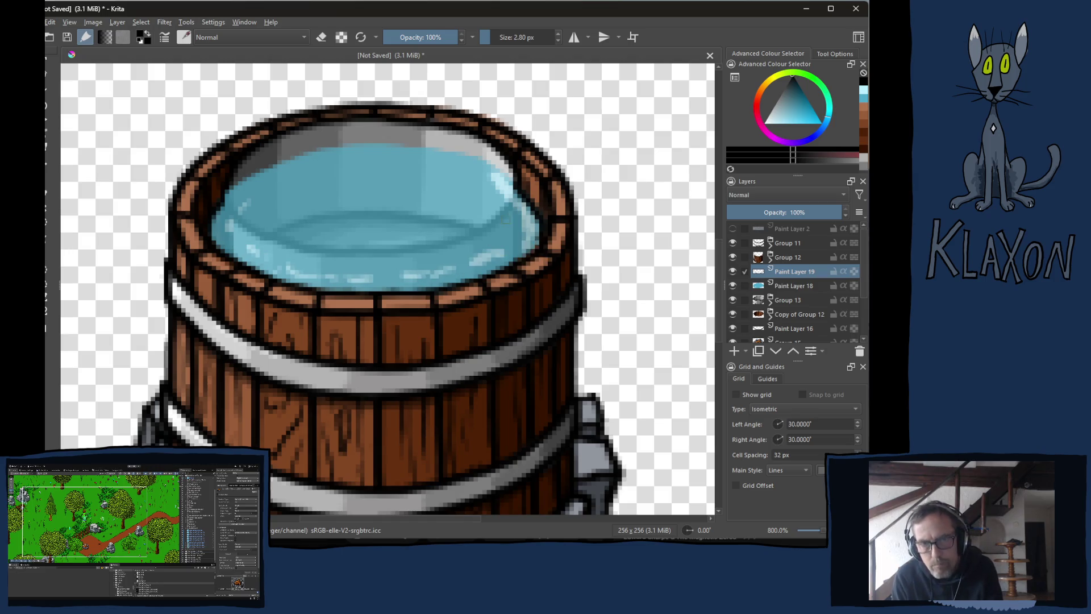
mouse_move(227, 229)
mouse_down()
mouse_move(269, 262)
mouse_move(311, 273)
mouse_move(425, 271)
mouse_move(514, 240)
mouse_up()
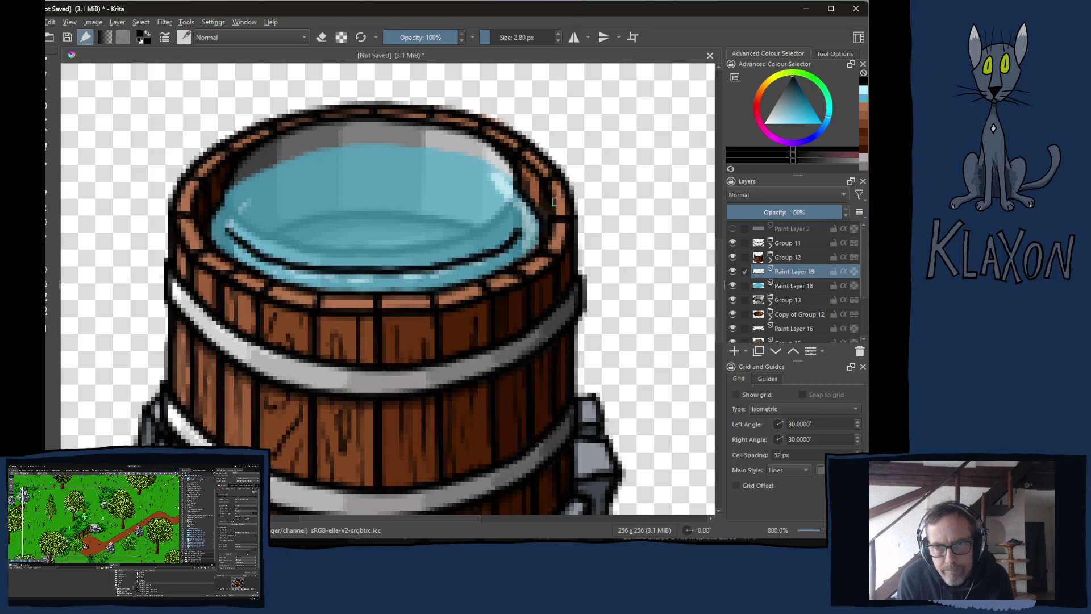
key(e)
key(e)
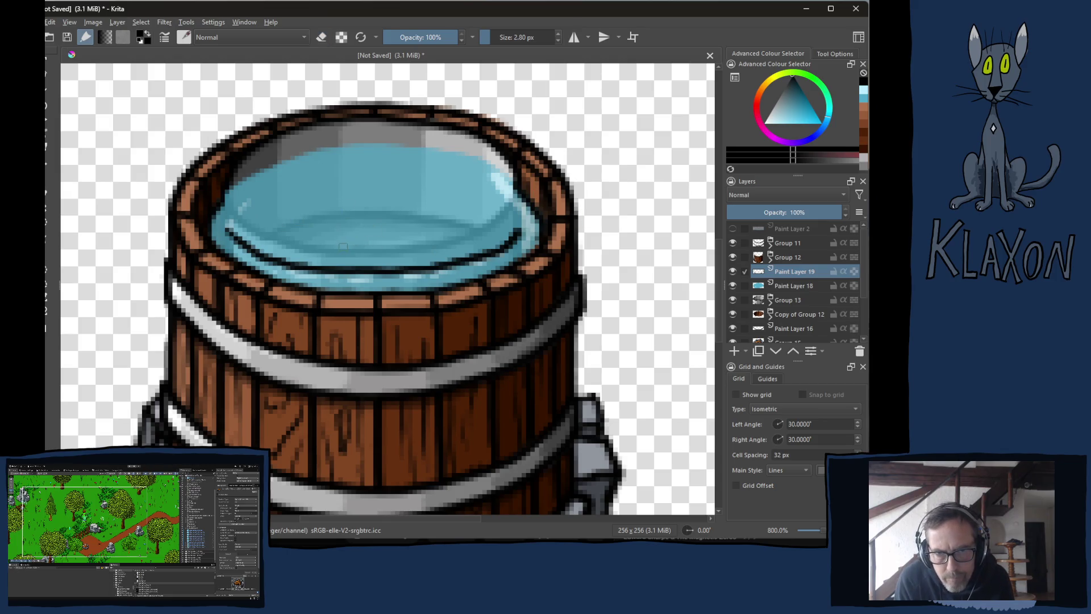
key(e)
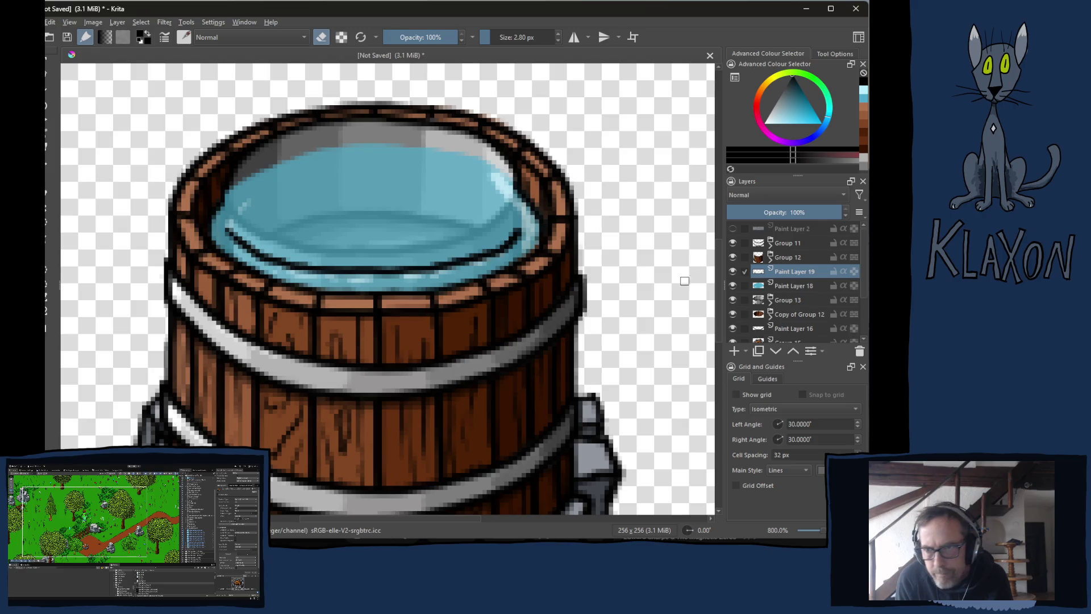
click(777, 287)
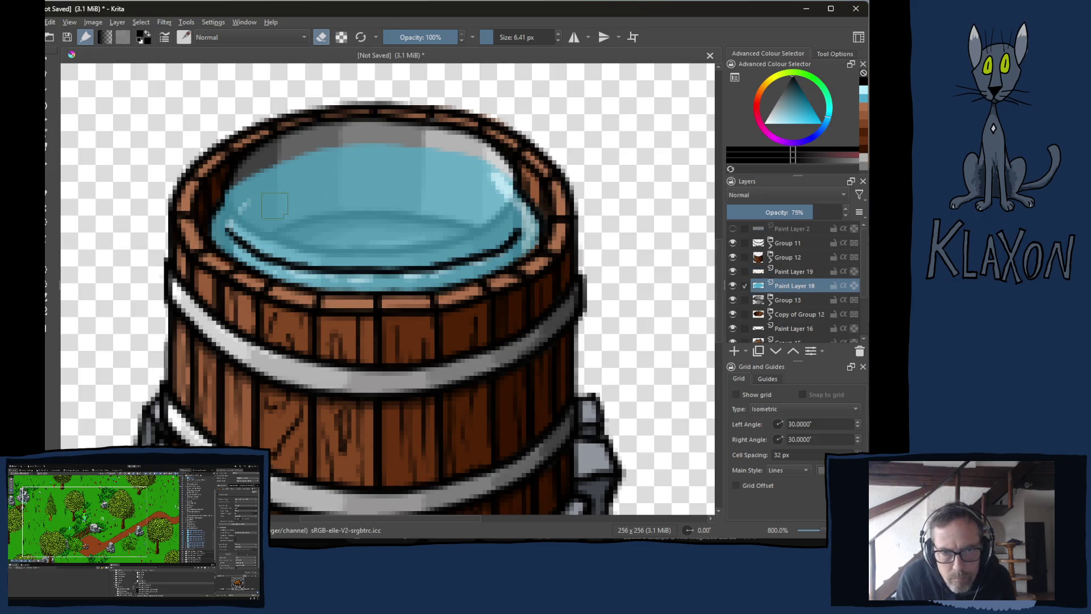
Erase the water fill on Paint Layer 18 so only a thin blue ring remains.
mouse_move(244, 177)
mouse_down()
mouse_move(237, 216)
mouse_move(263, 243)
mouse_move(273, 188)
mouse_move(299, 259)
mouse_move(477, 243)
mouse_move(511, 188)
mouse_move(503, 224)
mouse_move(466, 165)
mouse_move(400, 226)
mouse_move(318, 165)
mouse_move(265, 171)
mouse_up()
mouse_move(308, 215)
mouse_down()
mouse_move(319, 227)
mouse_move(377, 227)
mouse_up()
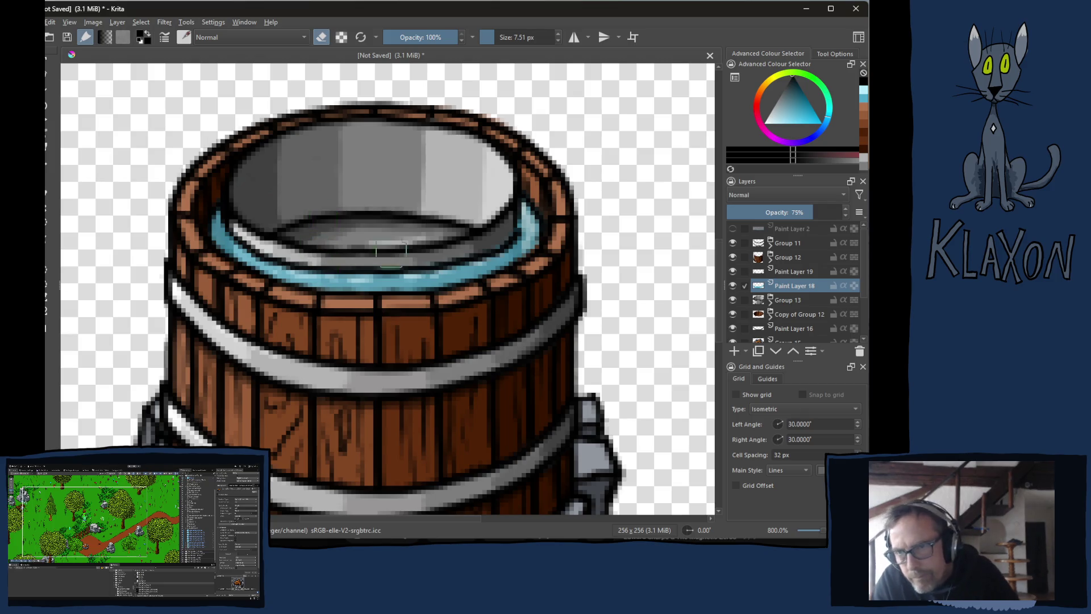
click(792, 272)
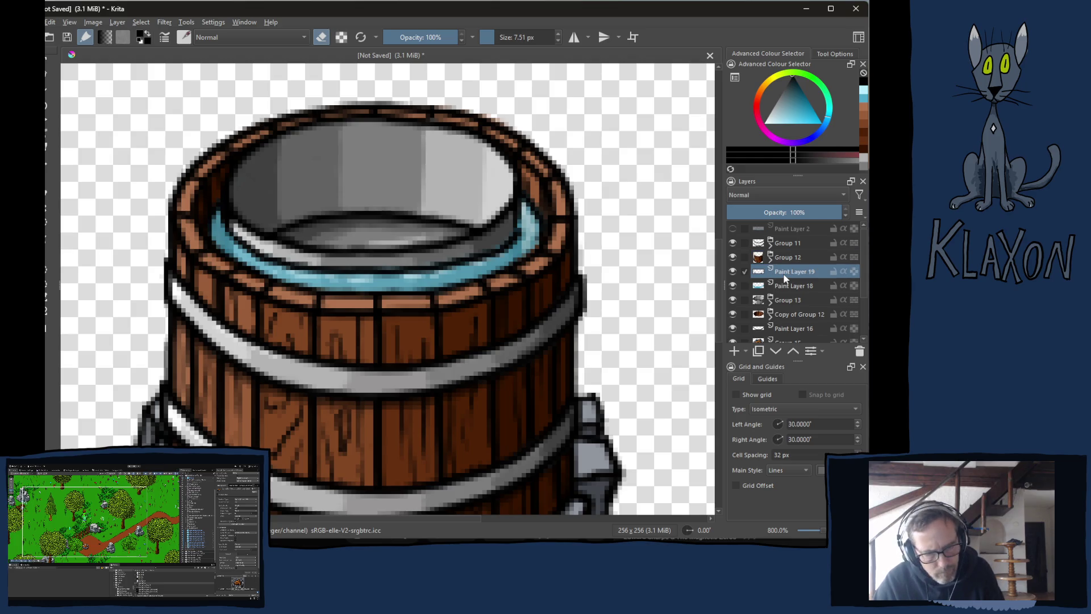
click(786, 278)
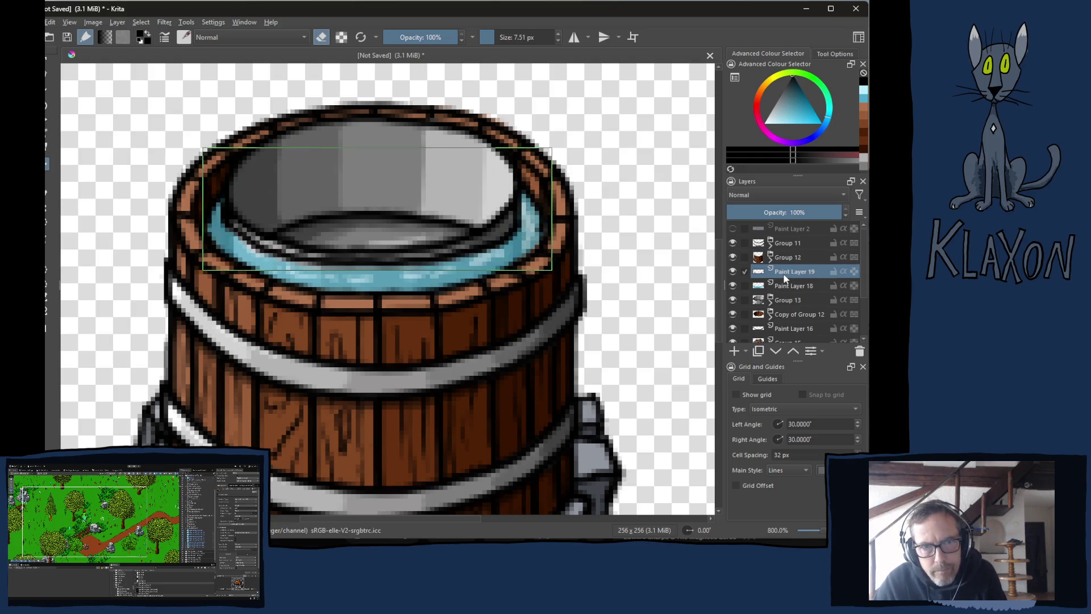
Shift the blue ring on Paint Layer 19 down slightly and hide Group 13's grey liner.
key(Up)
key(Down)
key(Down)
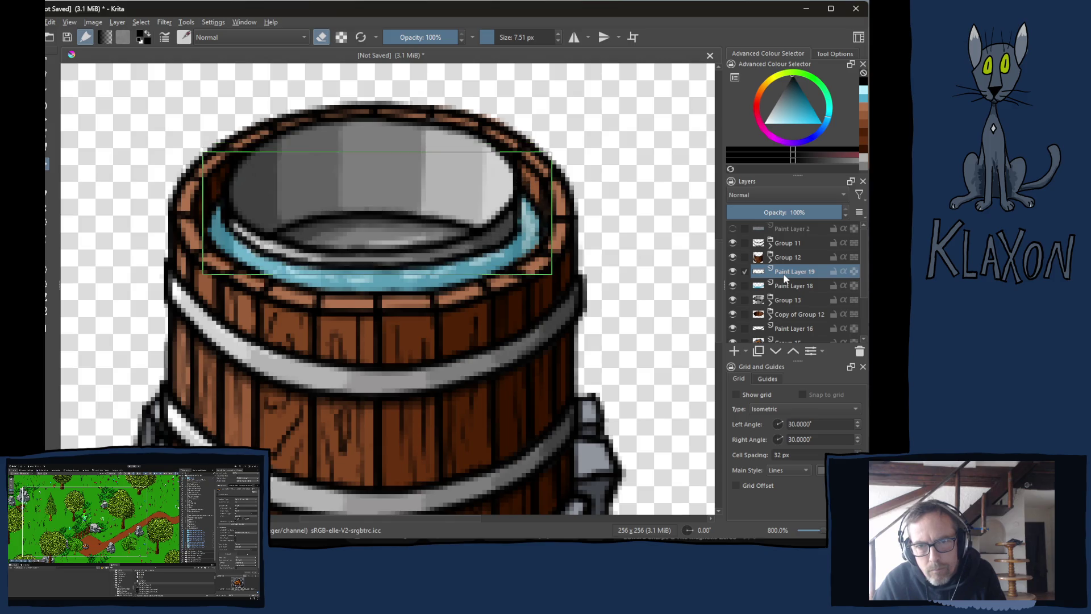
key(Down)
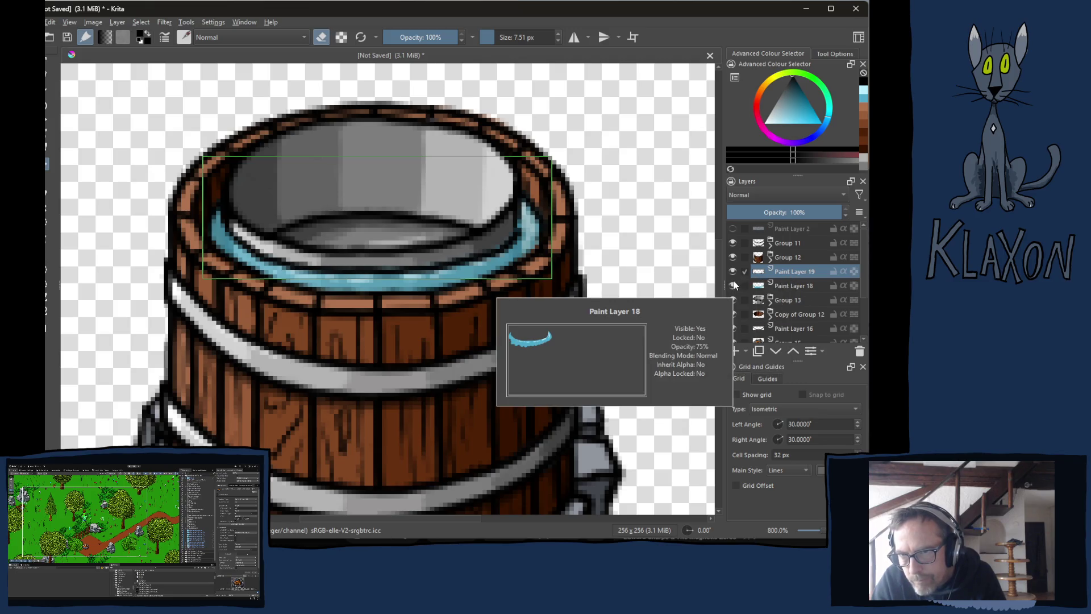
click(733, 300)
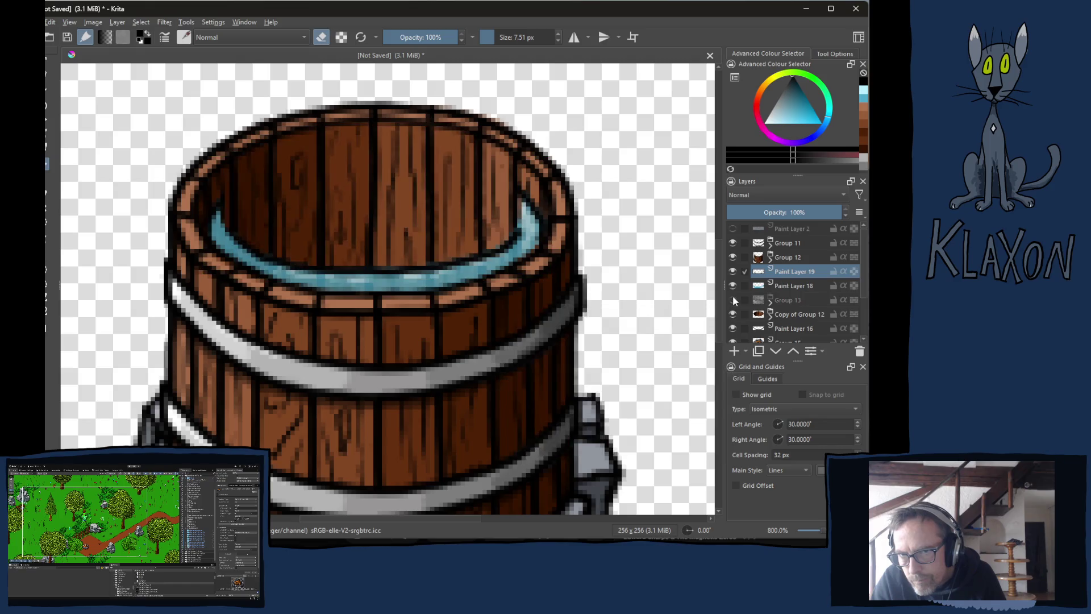
Toggle Group 13 to compare the barrel with and without the liner, and check snapping options.
click(733, 300)
click(733, 300)
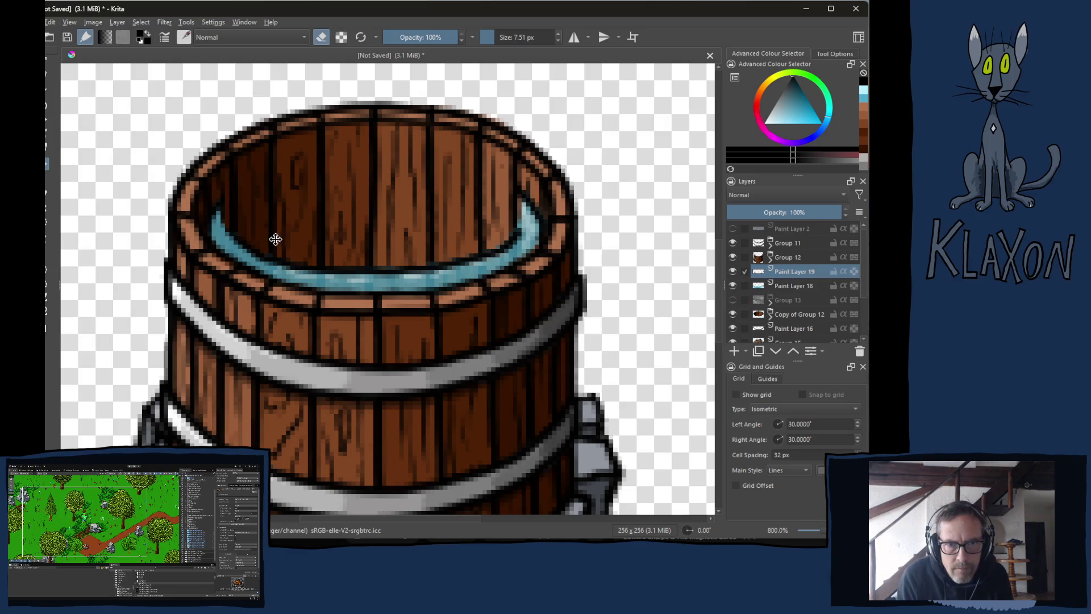
key(shift+s)
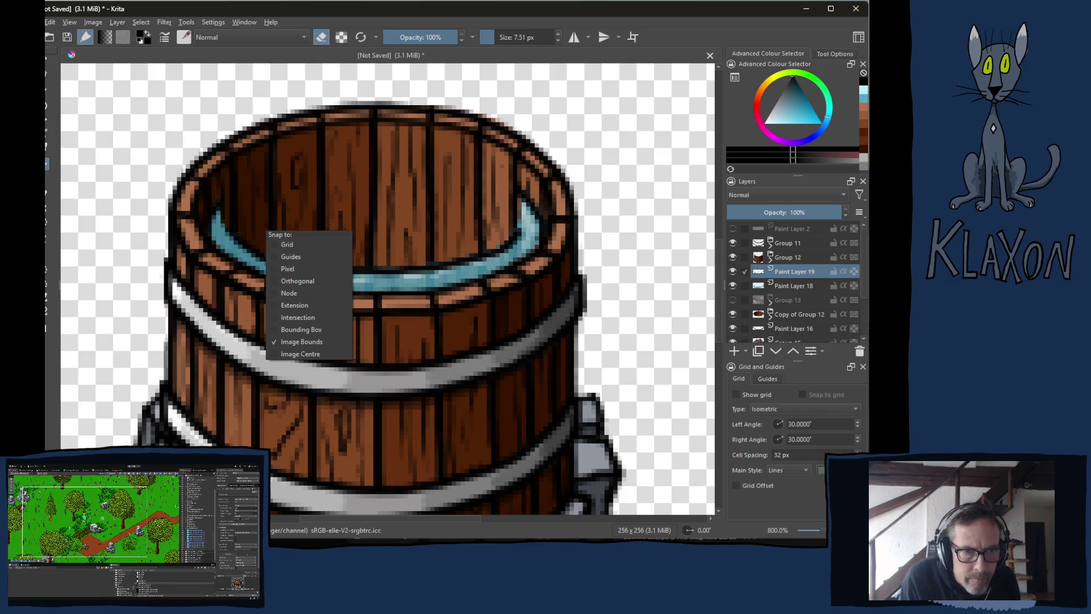
key(Escape)
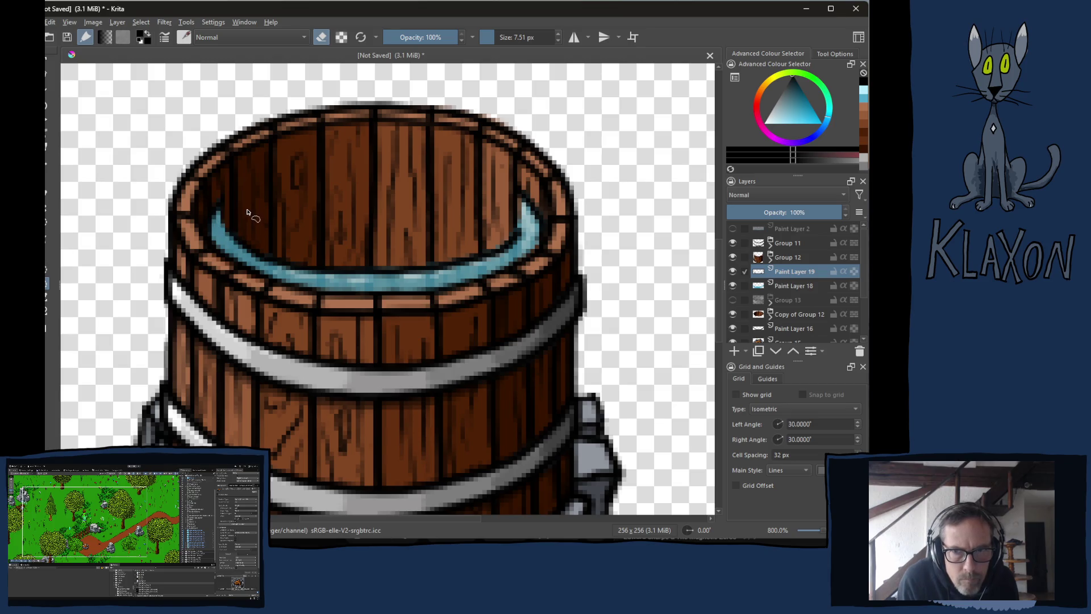
Freehand-select both ends of the blue ring, raise them with arrow keys, then deselect.
mouse_move(249, 197)
mouse_down()
mouse_move(198, 213)
mouse_move(204, 255)
mouse_move(229, 265)
mouse_move(247, 195)
mouse_up()
mouse_move(530, 187)
mouse_down()
mouse_move(505, 191)
mouse_move(524, 253)
mouse_move(559, 258)
mouse_move(563, 199)
mouse_move(528, 179)
mouse_up()
key(Up)
key(Up)
key(Up)
key(Up)
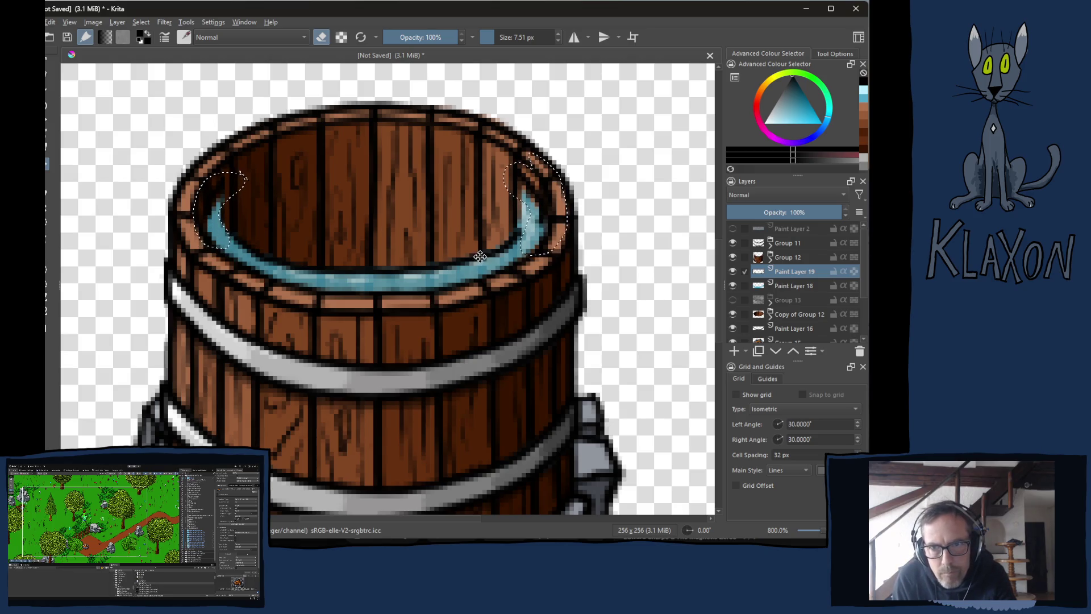
key(Down)
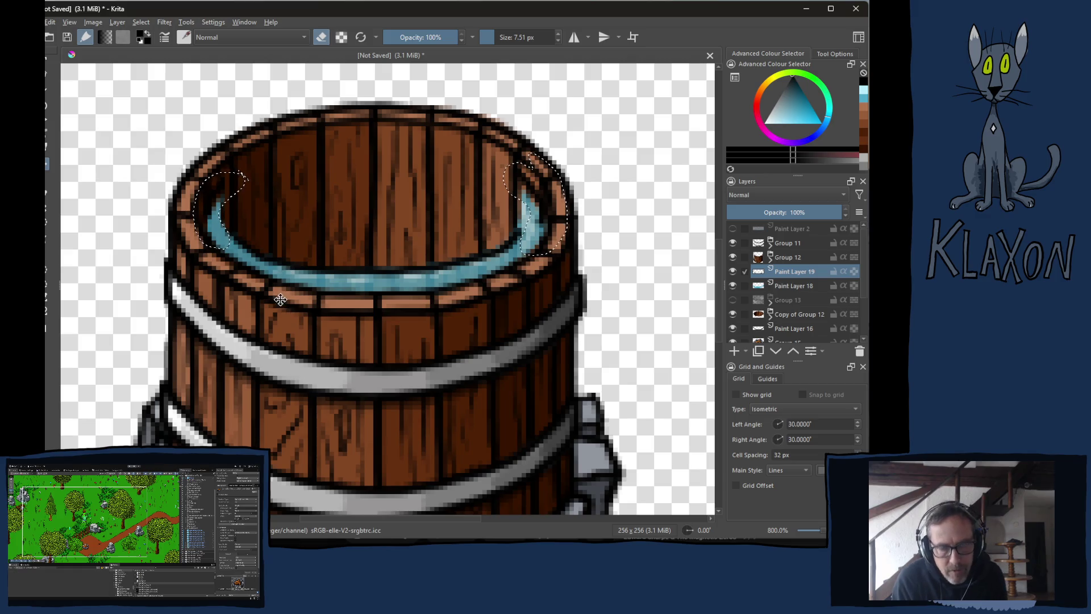
key(b)
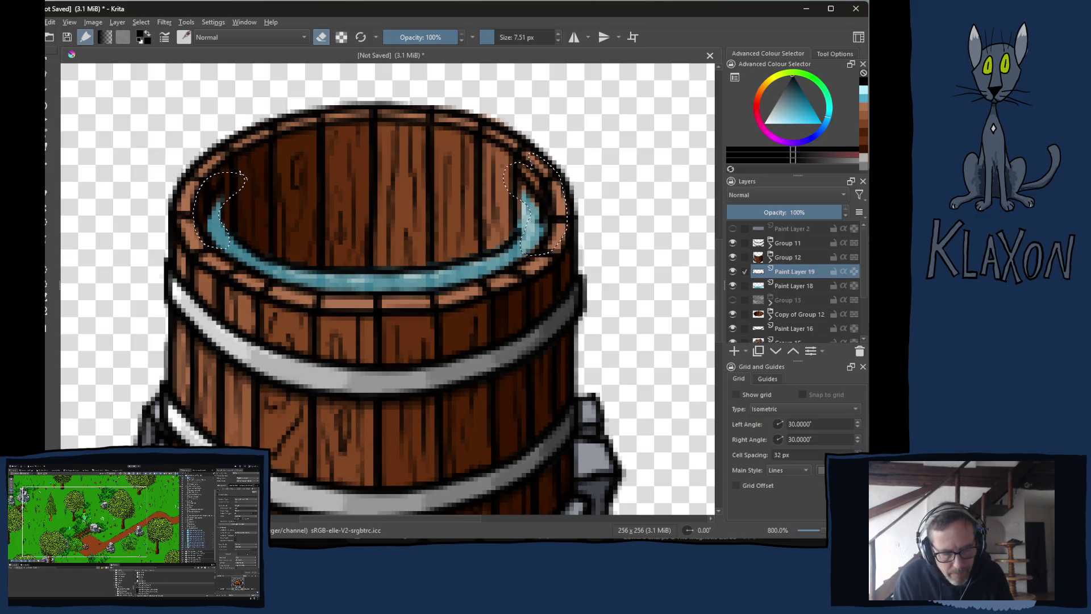
key(ctrl+shift+a)
click(515, 37)
click(514, 38)
Set the brush size to 2.80 px and select Paint Layer 18.
text(2.8)
key(Return)
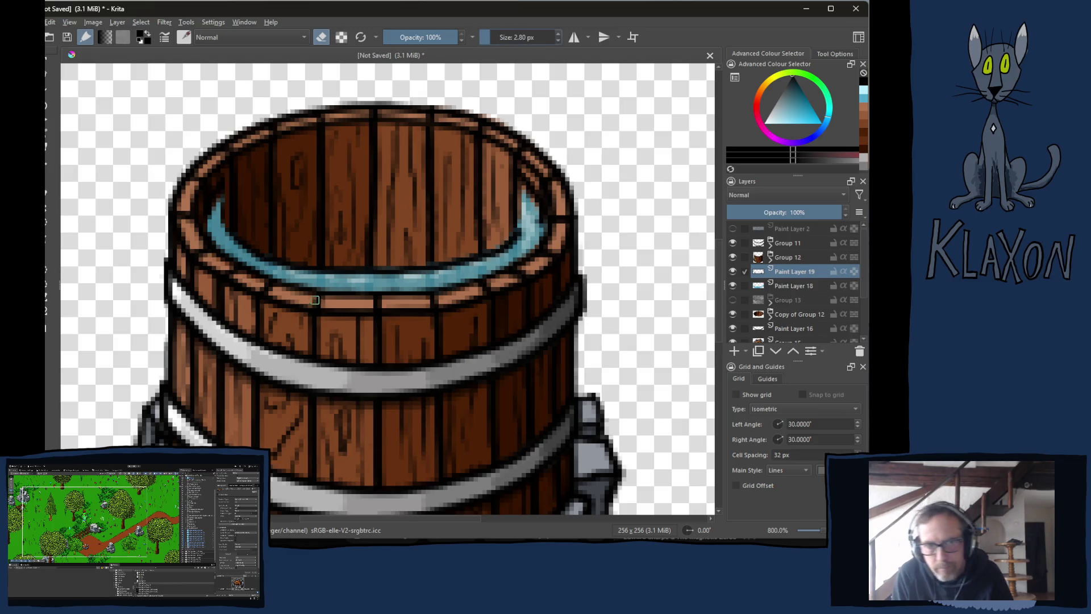
key(e)
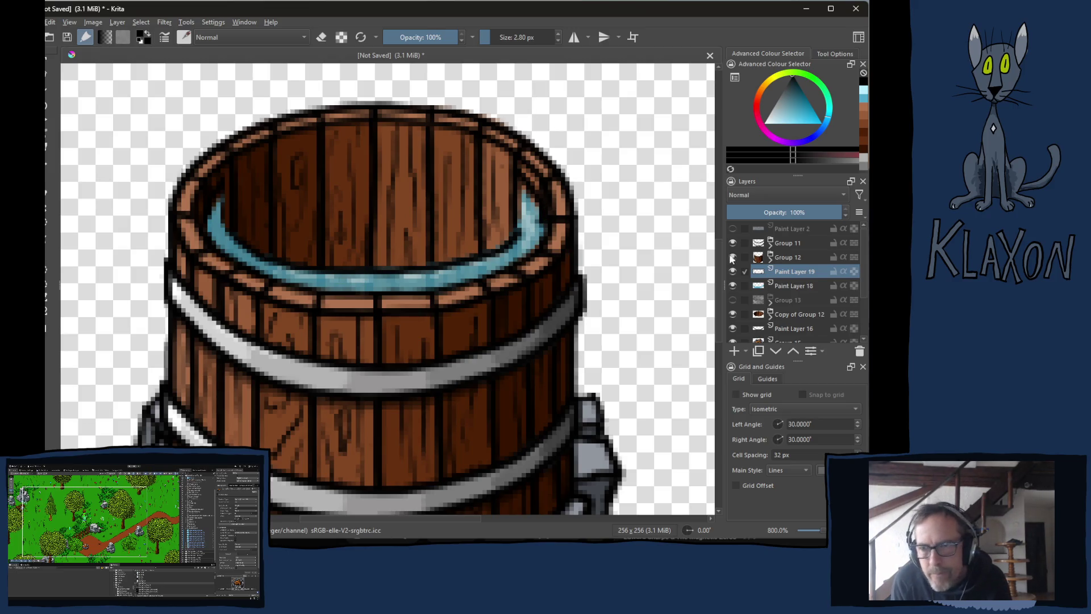
click(790, 287)
Pick cyan from the pop-up palette and show Group 13's grey insert again.
key(e)
right_click(251, 232)
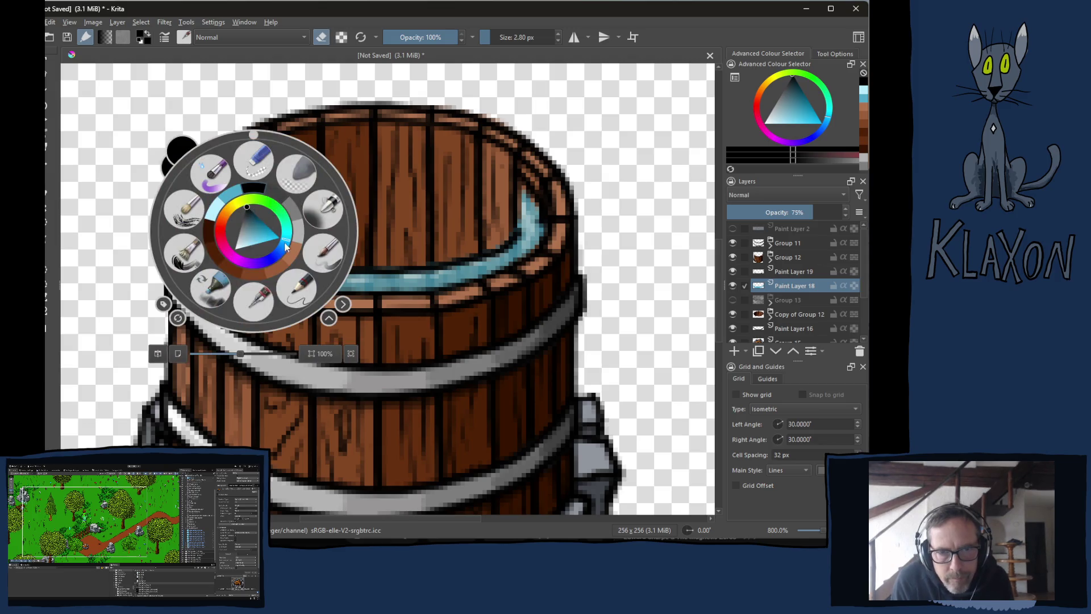
click(237, 201)
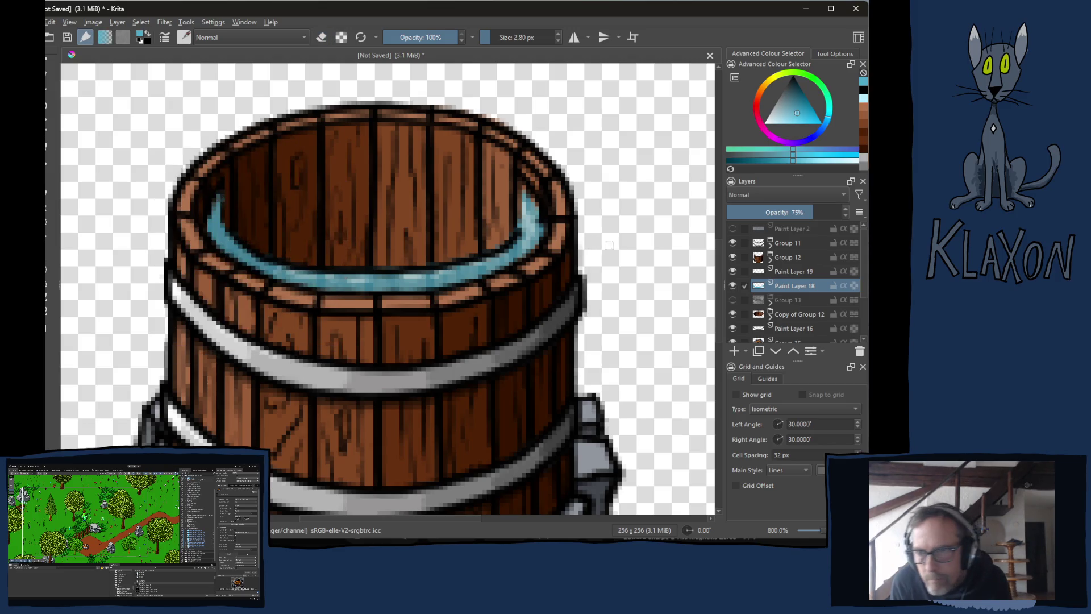
click(732, 300)
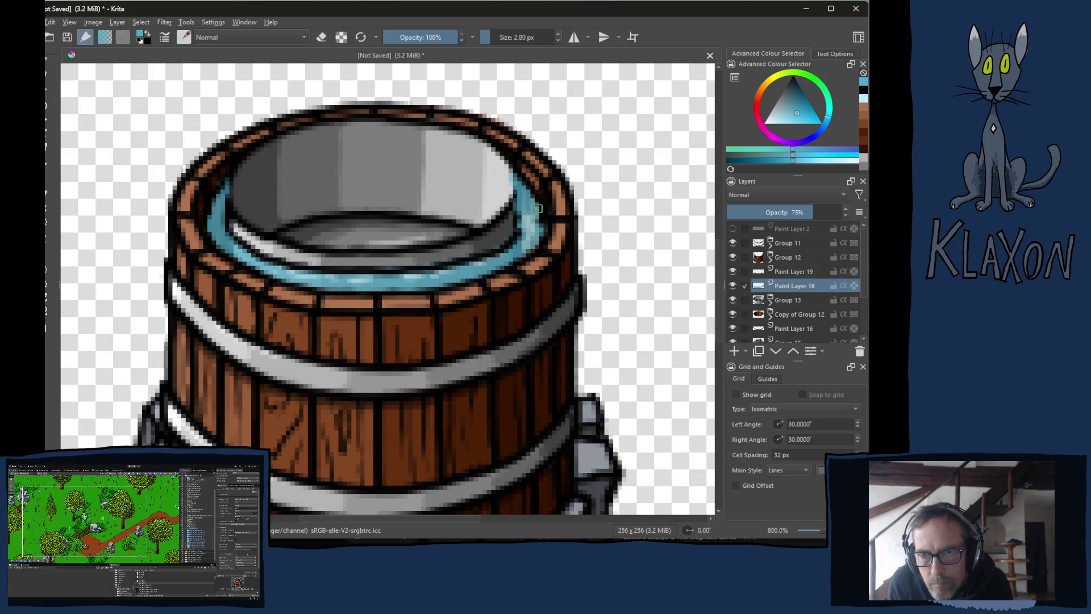
Paint cyan along the ring's upper-right edge and erase stray upper-left rim pixels.
drag(537, 225, 525, 213)
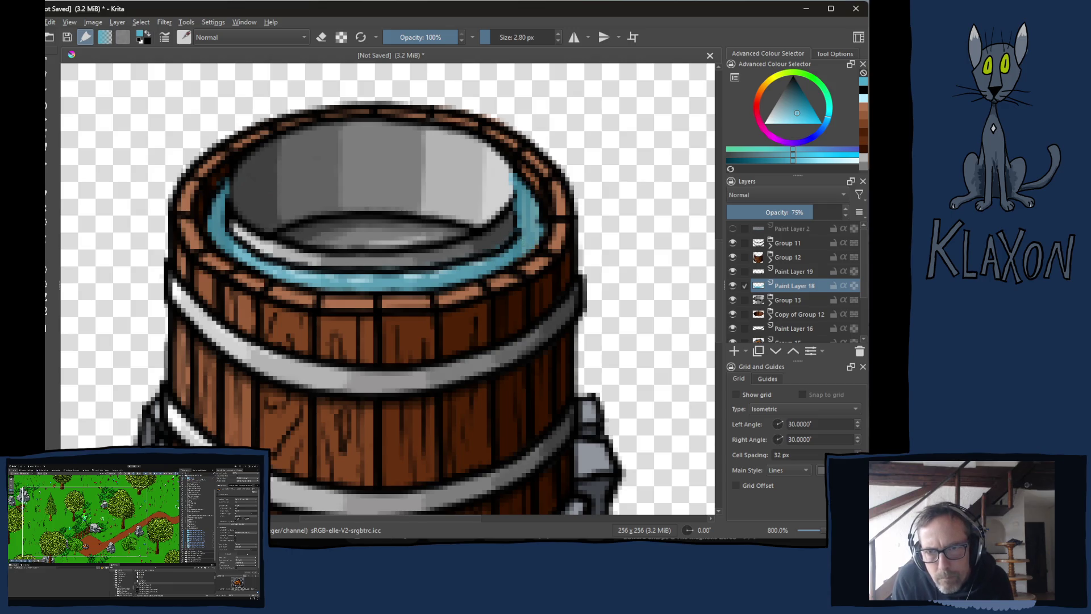
key(e)
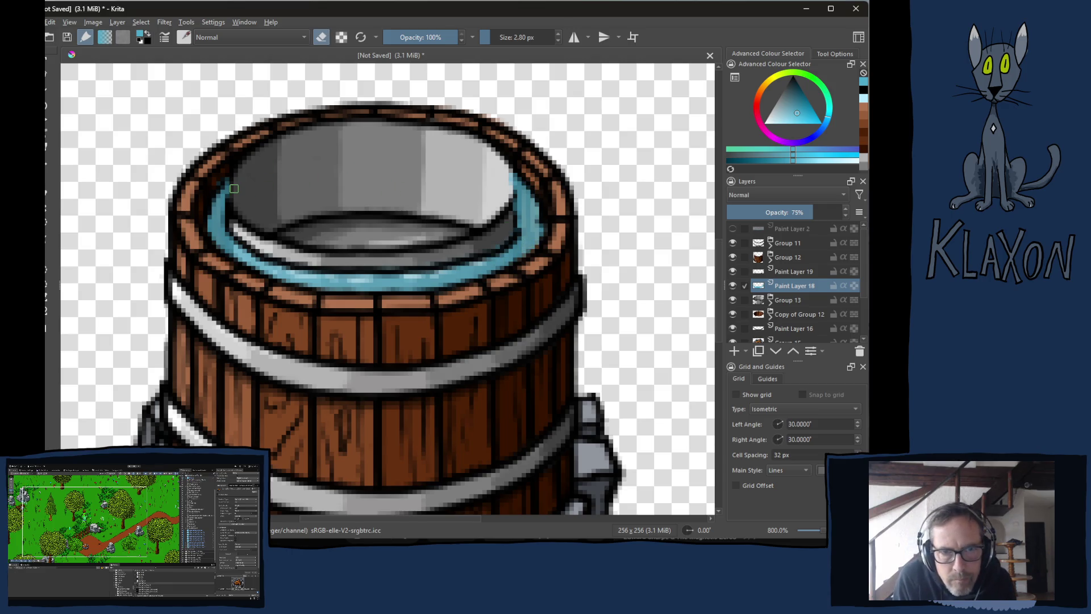
drag(230, 198, 230, 207)
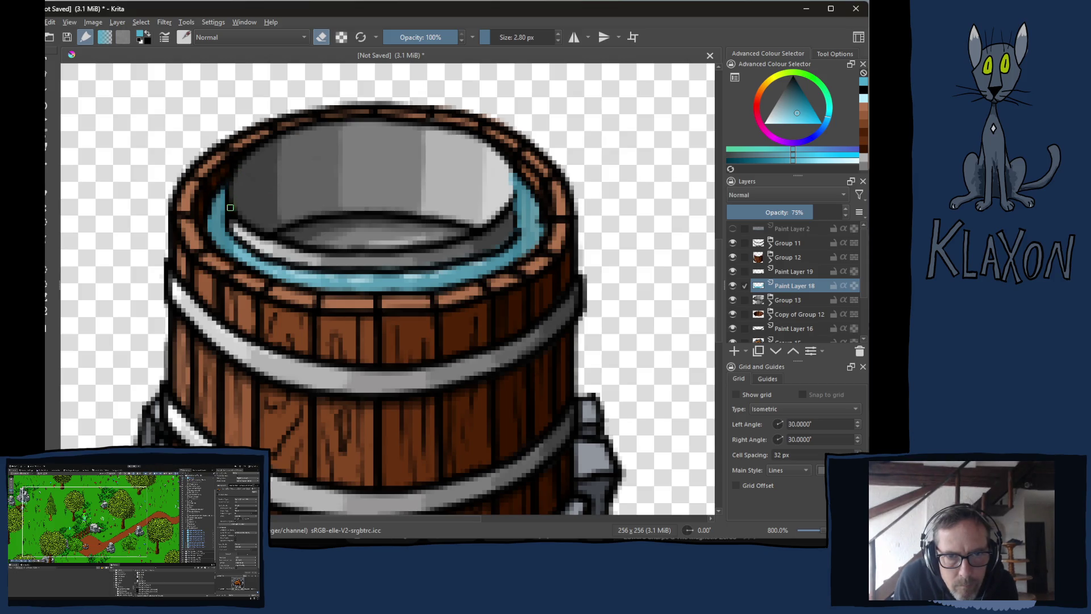
drag(512, 177, 513, 200)
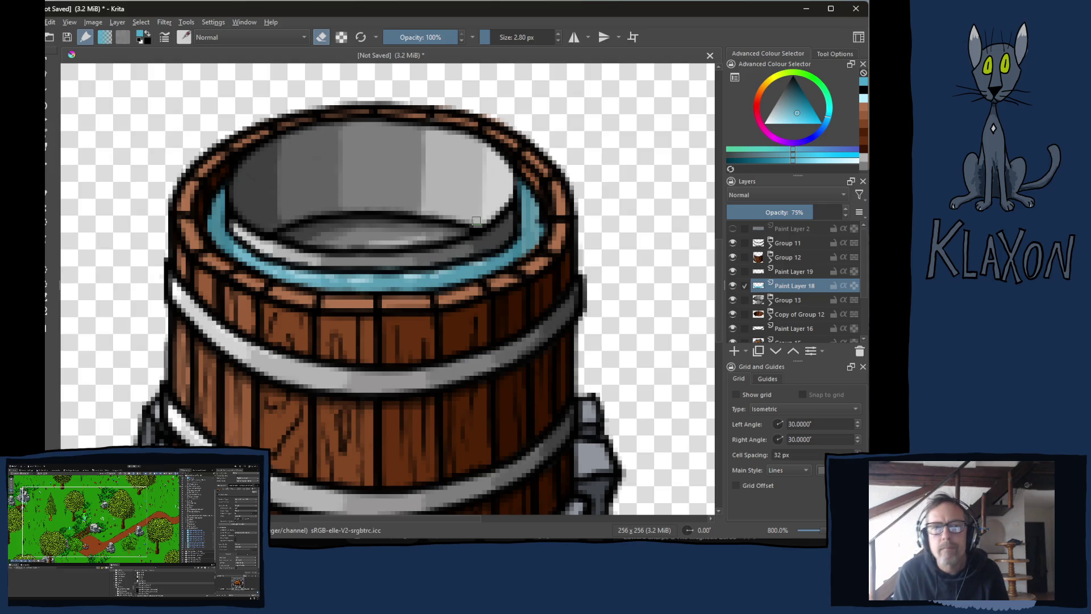
key(ctrl+z)
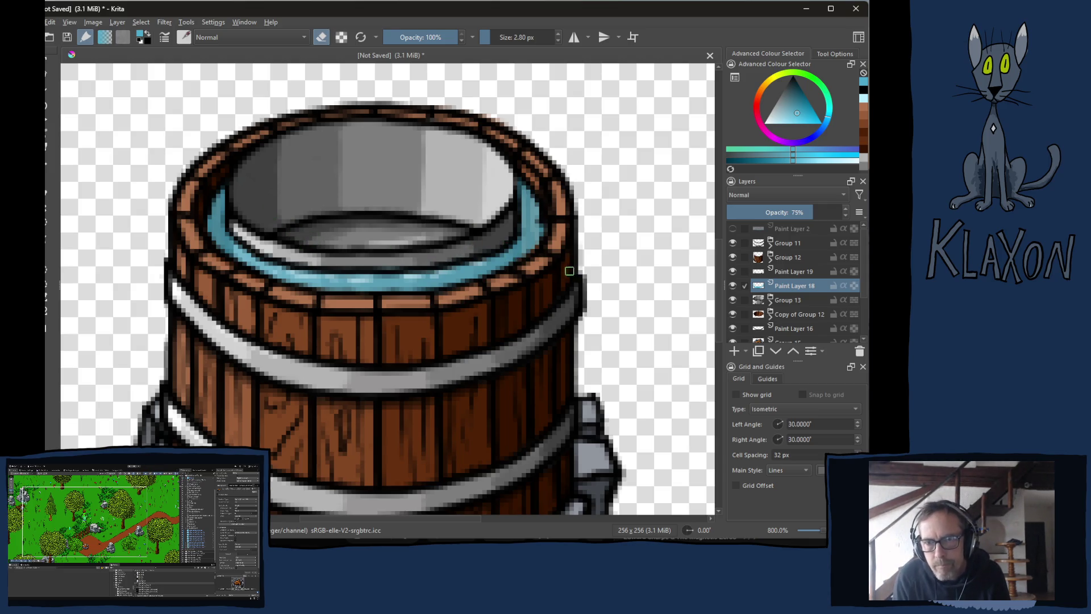
click(776, 275)
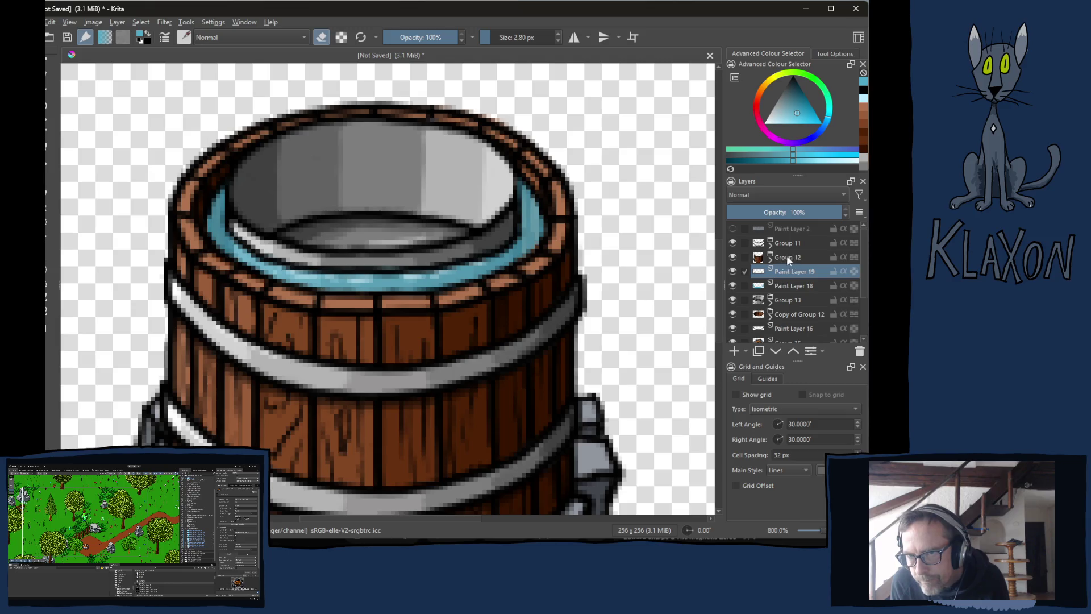
Expand Group 12 and erase a small patch on the barrel rim on Paint Layer 7.
click(770, 260)
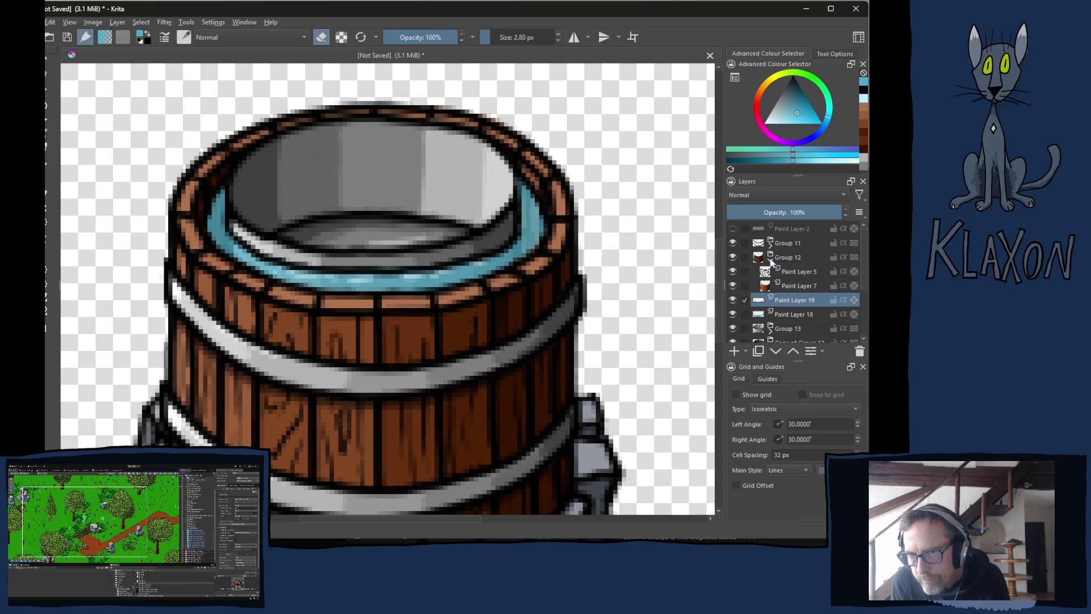
click(793, 285)
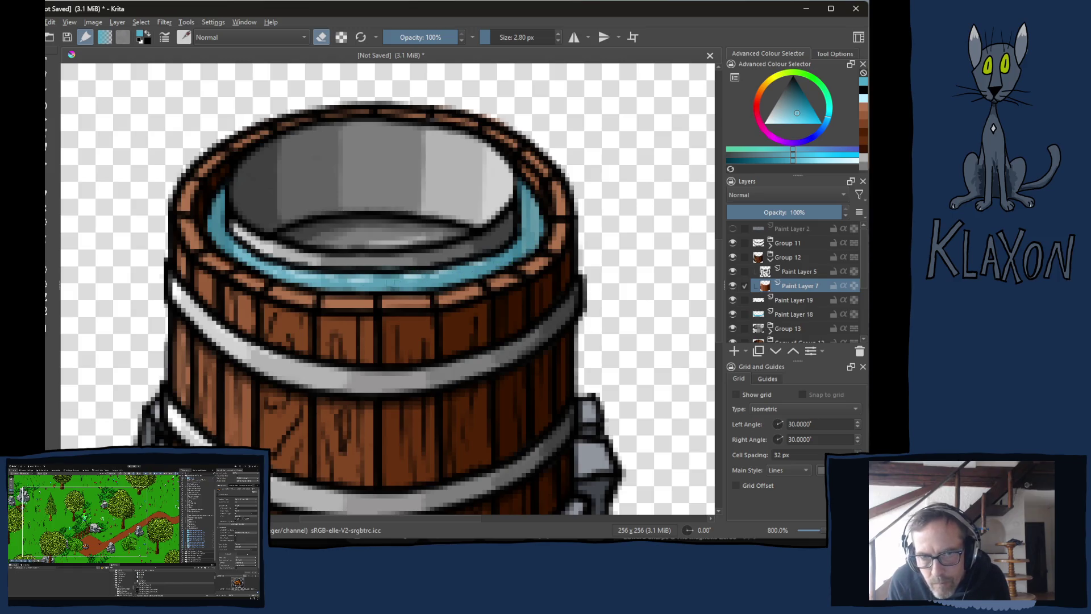
drag(220, 248, 230, 253)
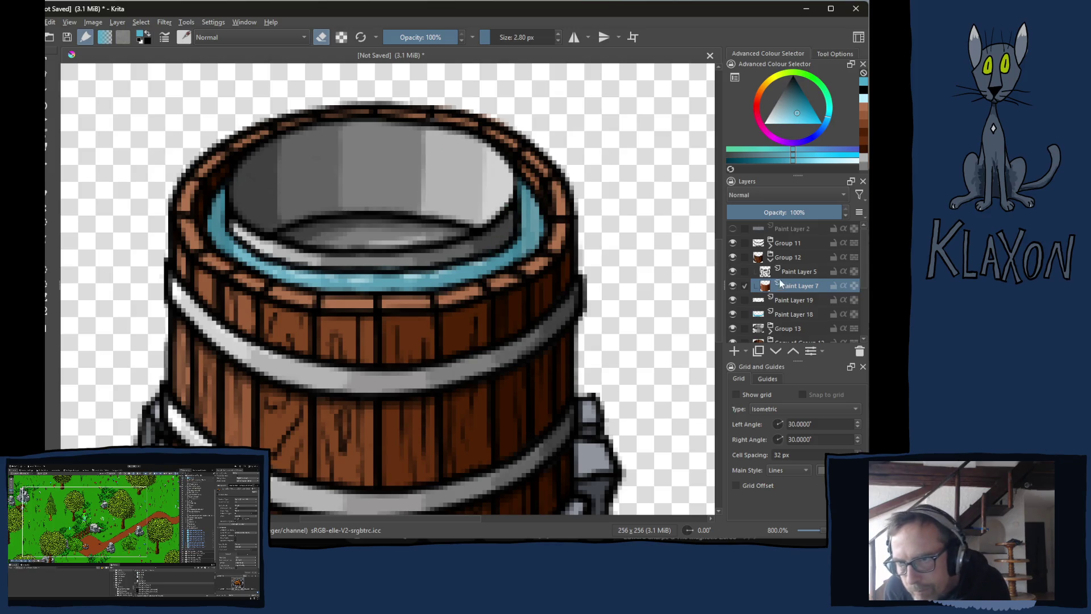
click(789, 311)
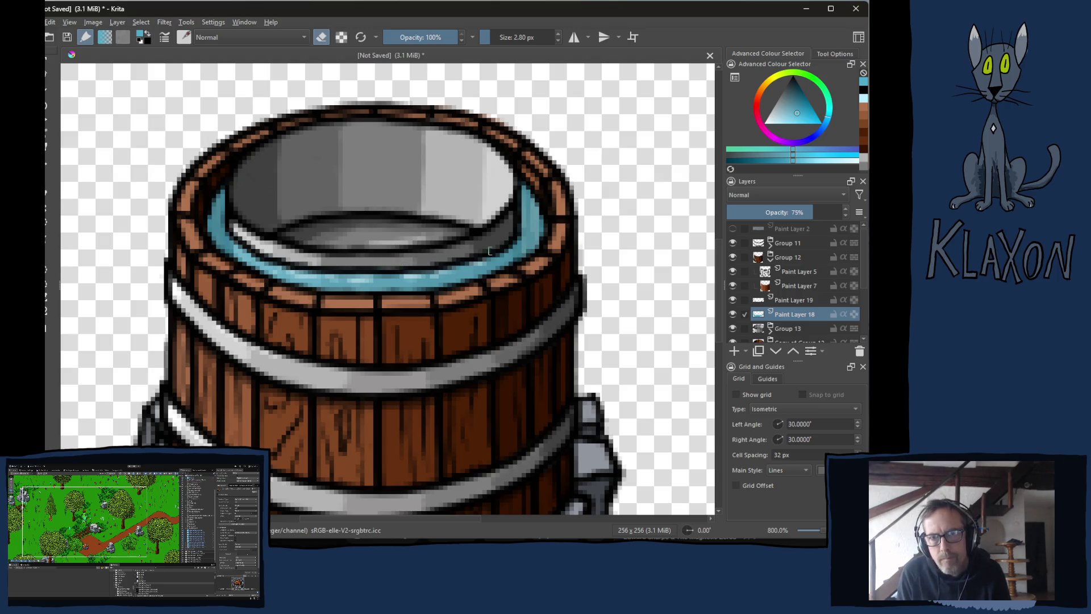
Paint light cyan highlights on the right side, lower-left and front of the water ring.
key(e)
right_click(461, 307)
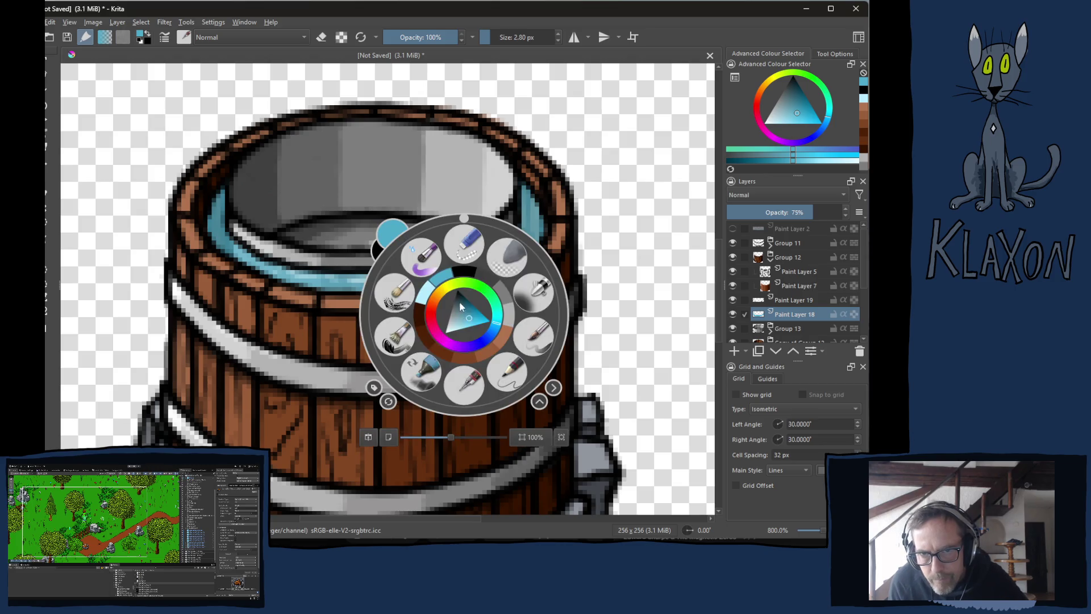
click(426, 292)
drag(533, 211, 530, 250)
mouse_move(214, 212)
mouse_down()
mouse_move(241, 256)
mouse_move(266, 269)
mouse_up()
drag(442, 278, 467, 272)
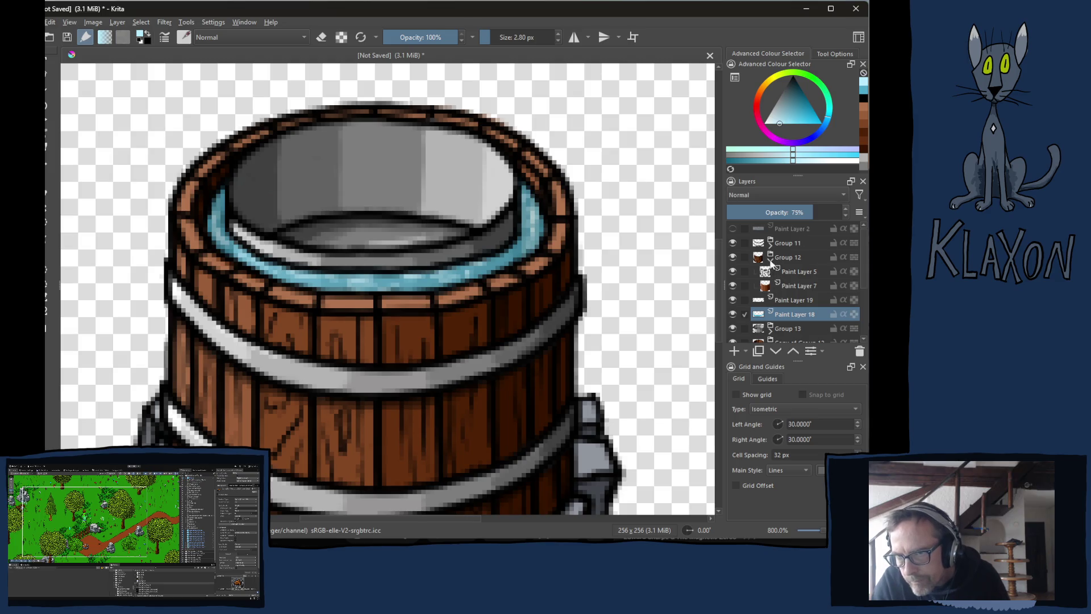
click(771, 262)
click(780, 301)
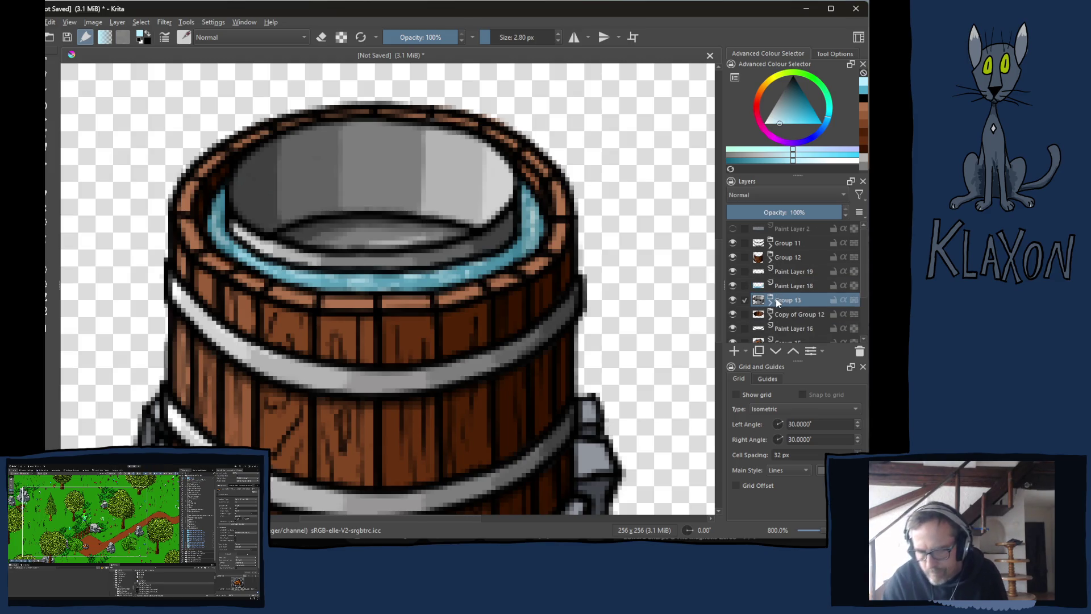
key(t)
key(Up)
key(Up)
key(Up)
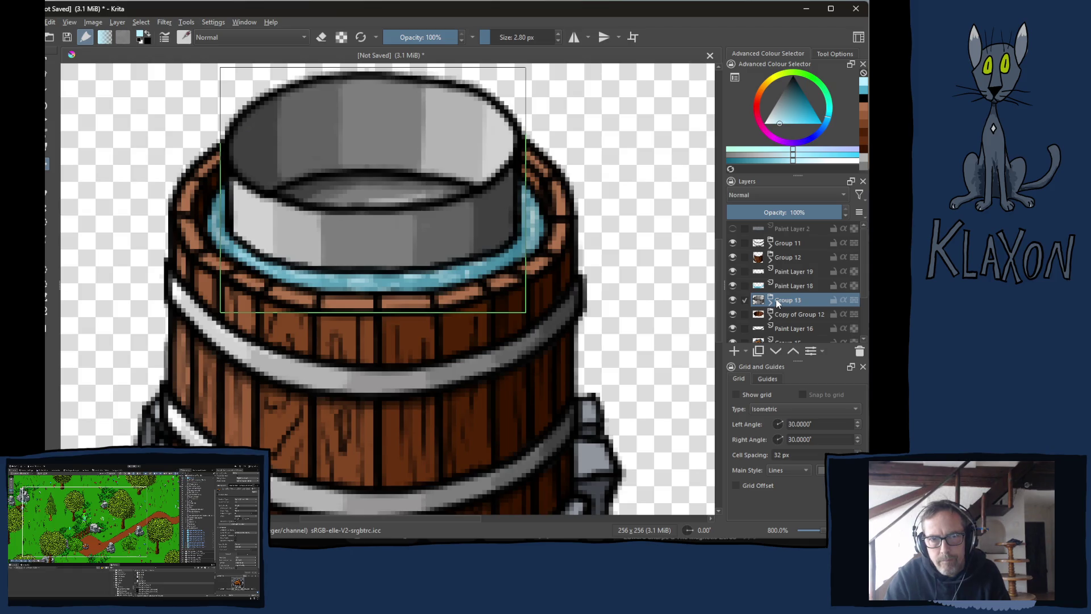
key(Up)
key(Up)
key(Up)
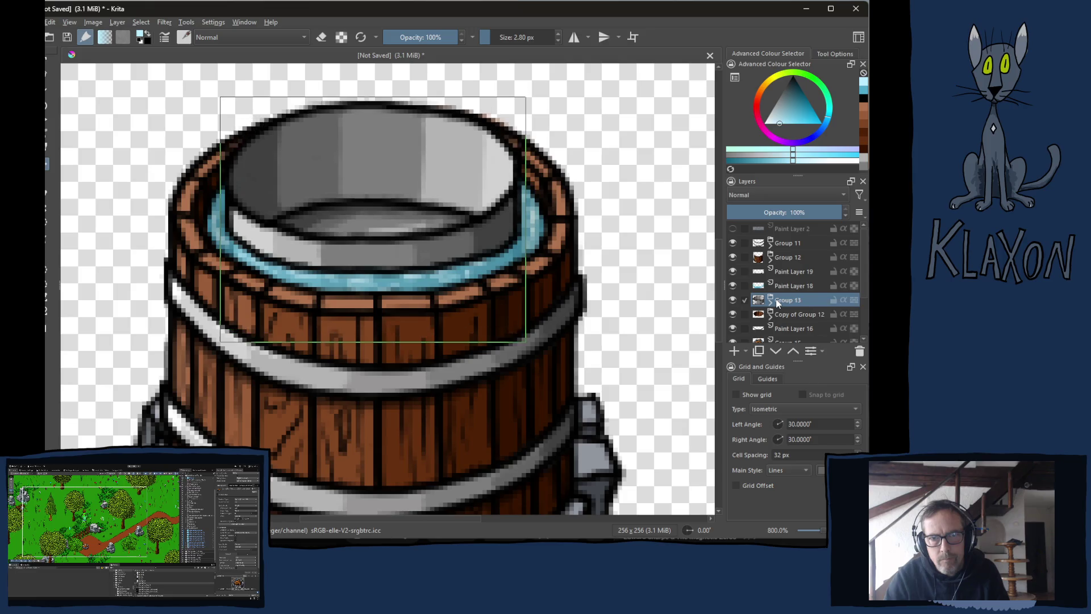
key(Up)
key(Down)
key(Down)
key(Down)
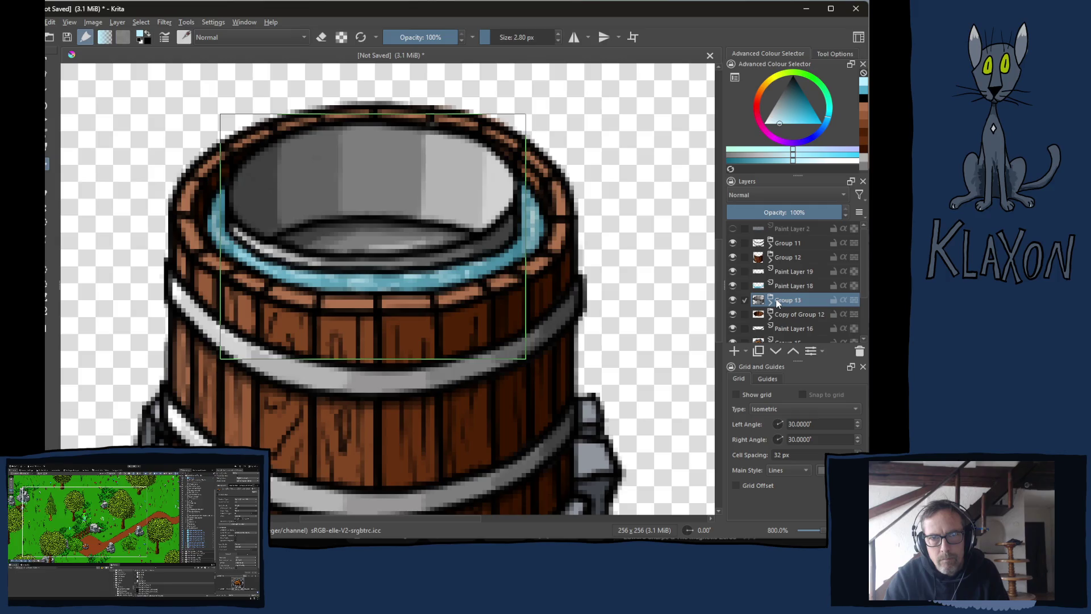
key(Up)
key(Up)
key(Up)
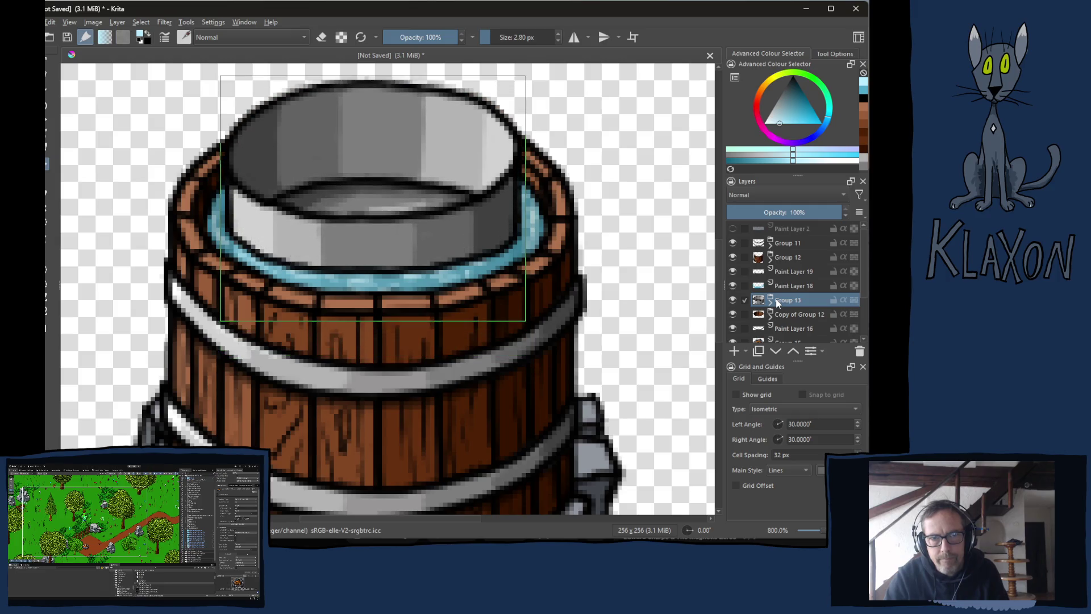
key(Up)
key(Down)
key(Down)
key(Down)
key(Up)
key(Up)
key(Up)
key(Up)
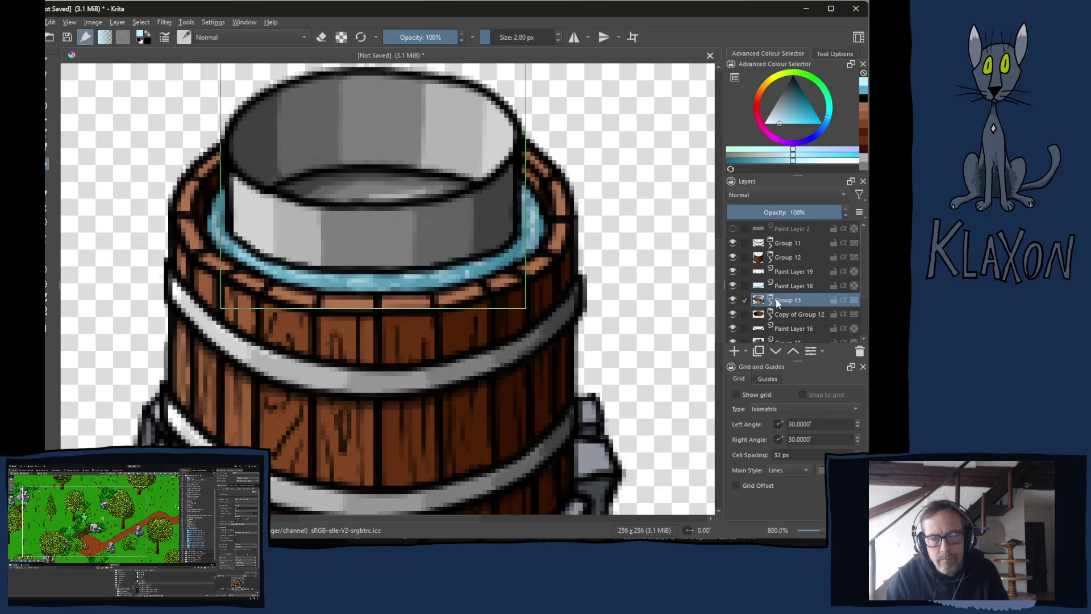
key(Down)
key(Down)
key(Down)
key(Down)
key(Down)
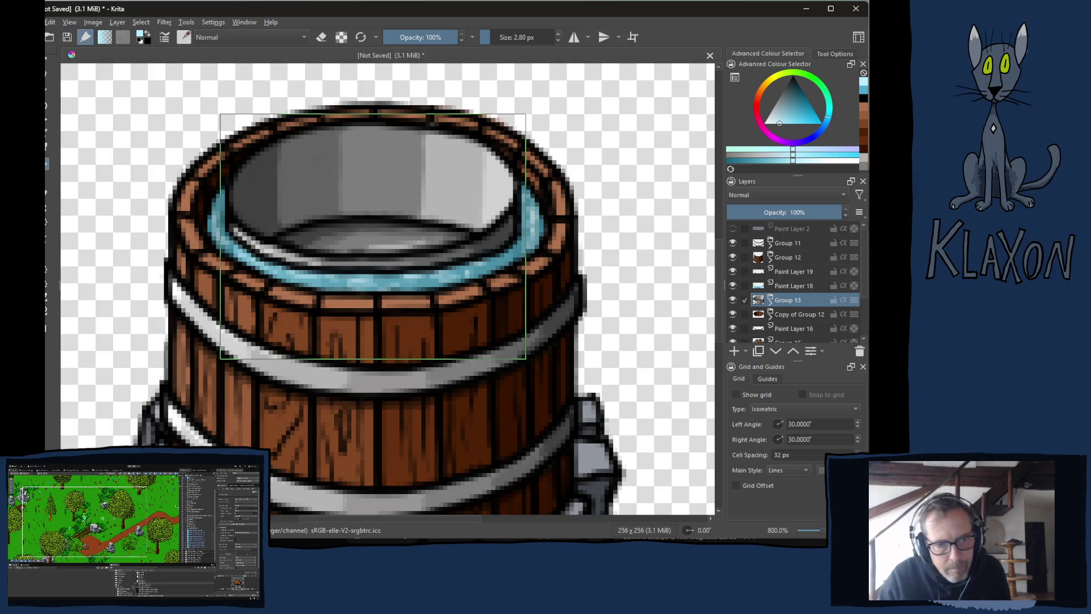
key(alt+Tab)
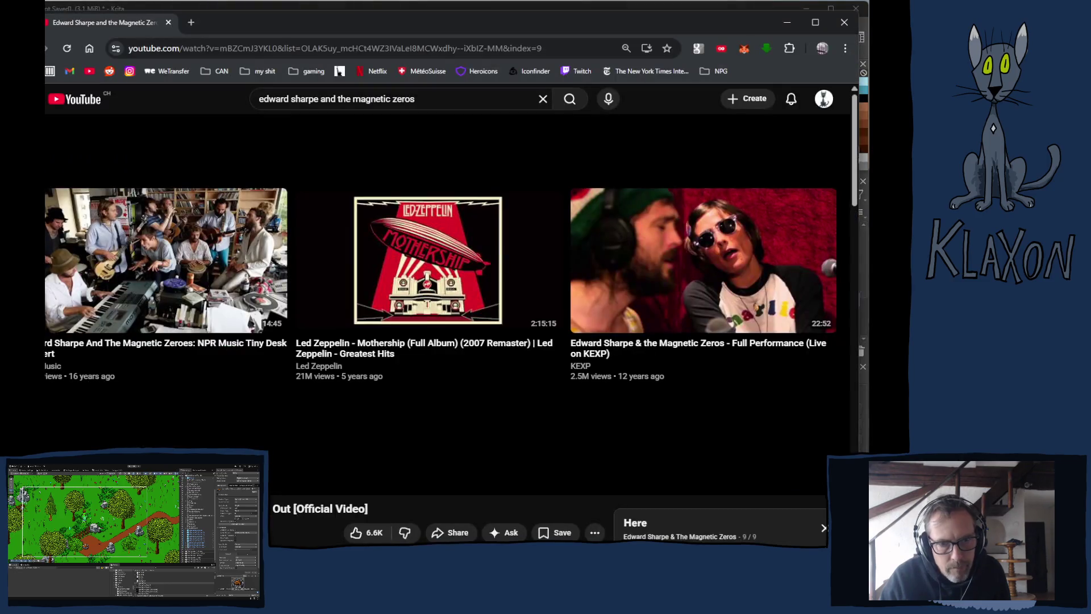
Open TheMagneticZeros channel's releases and play the band's self-titled album.
click(170, 532)
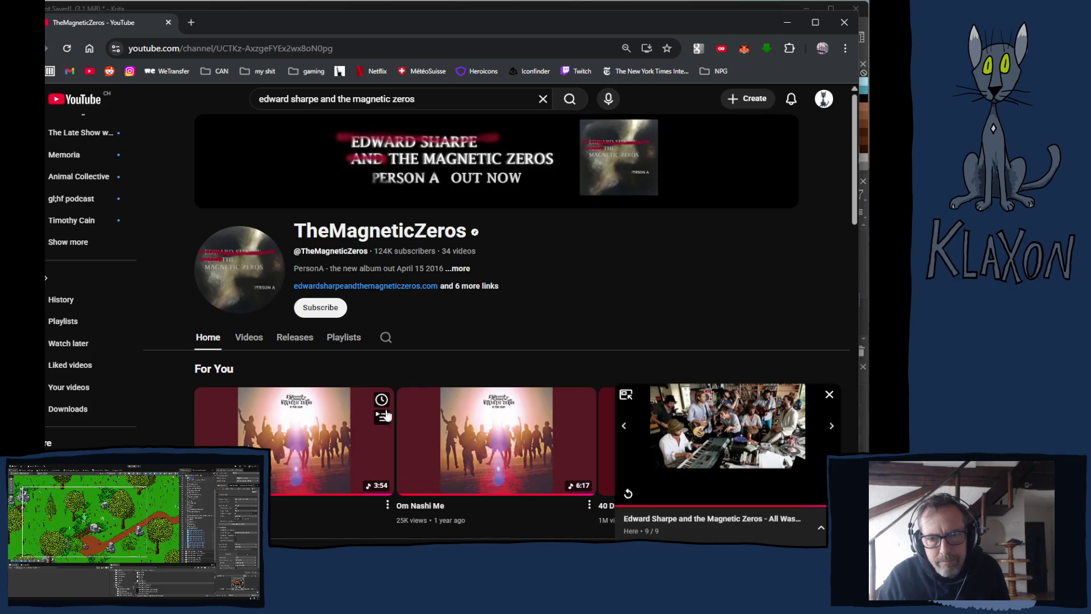
click(829, 394)
click(295, 338)
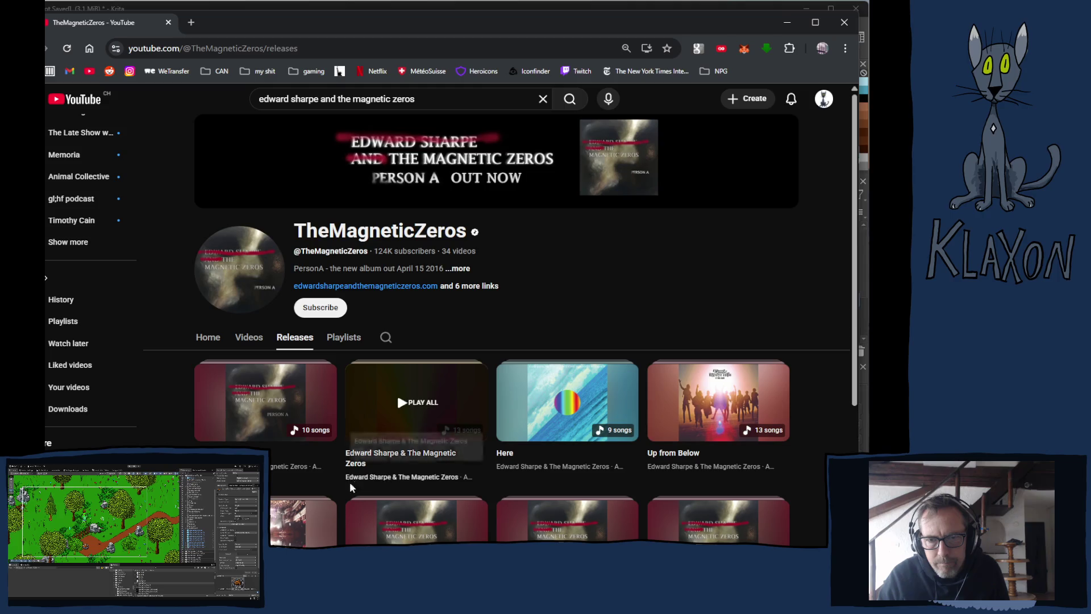
click(370, 425)
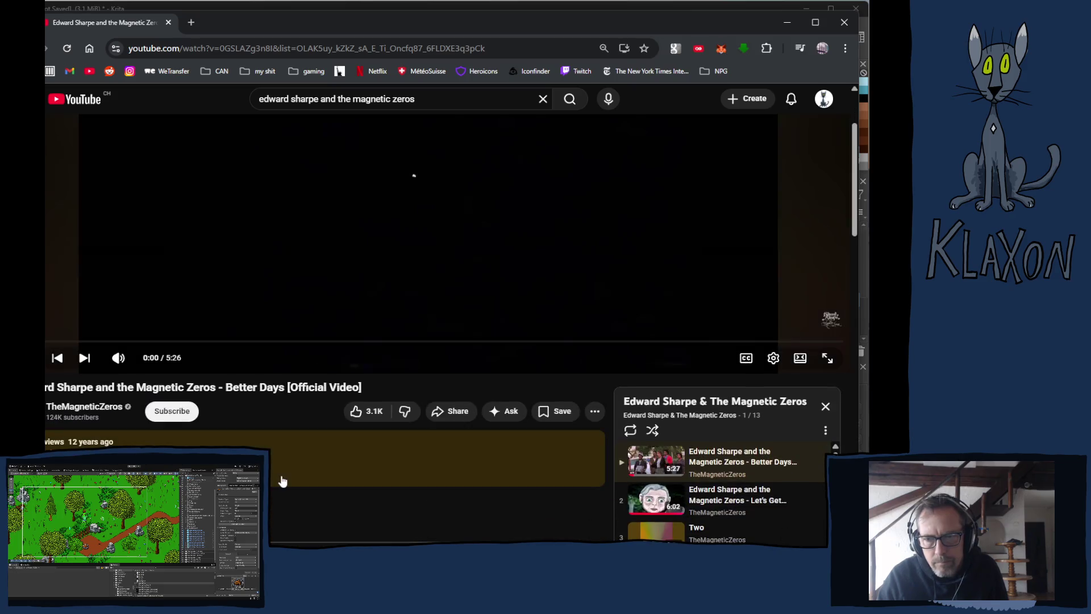
scroll(282, 477, down, 1)
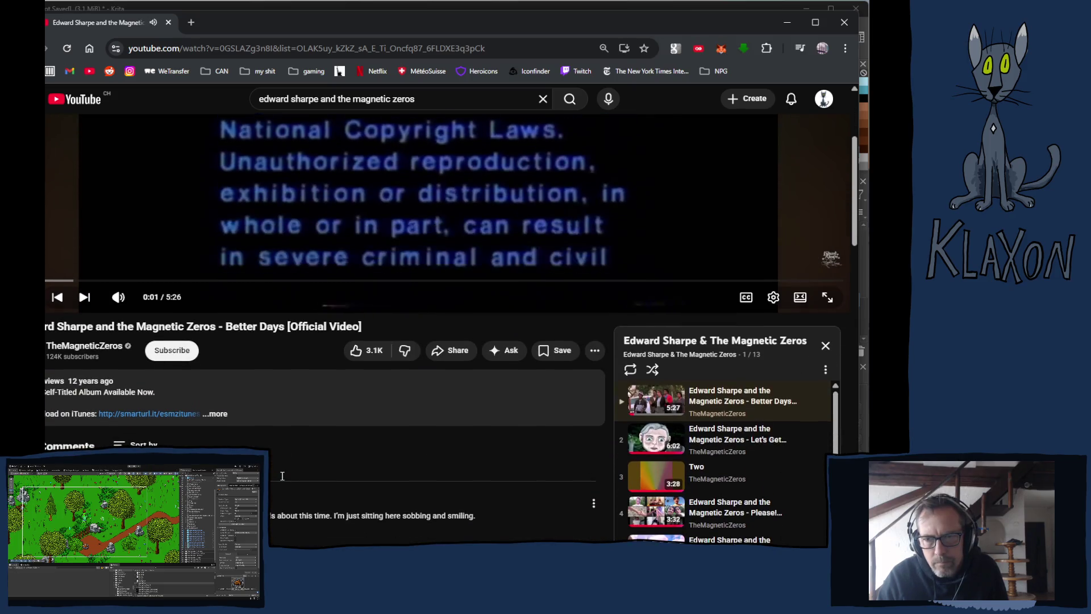
scroll(282, 476, down, 2)
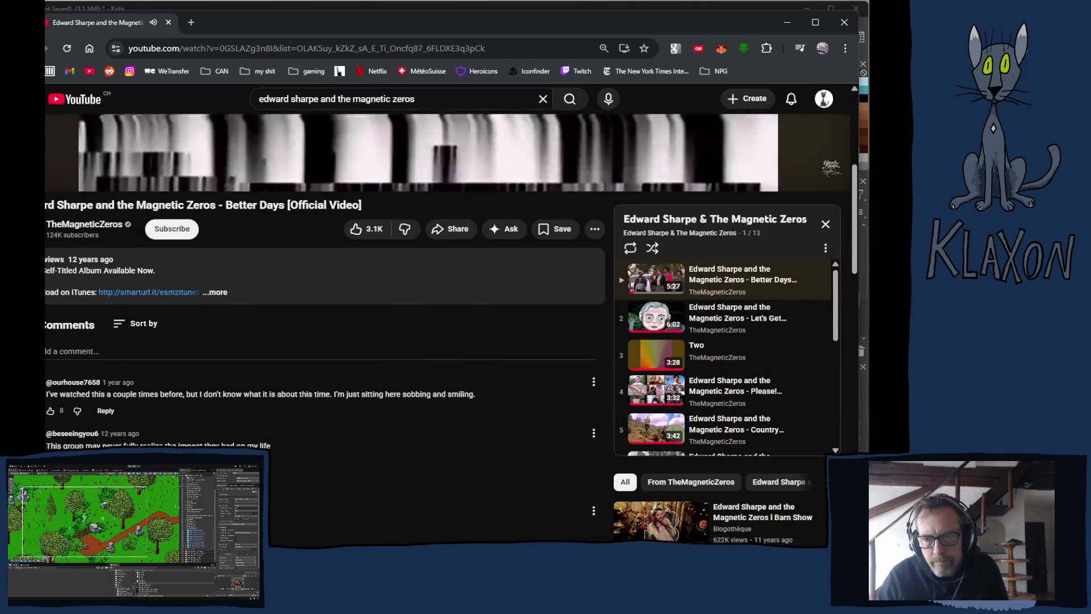
scroll(749, 403, down, 5)
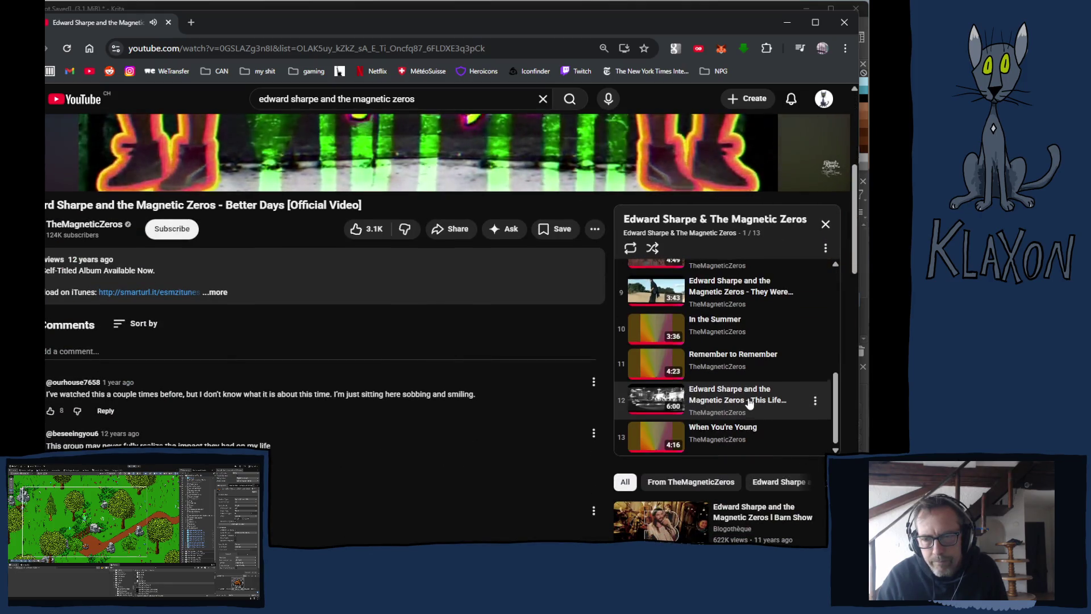
scroll(749, 403, up, 5)
scroll(438, 409, up, 3)
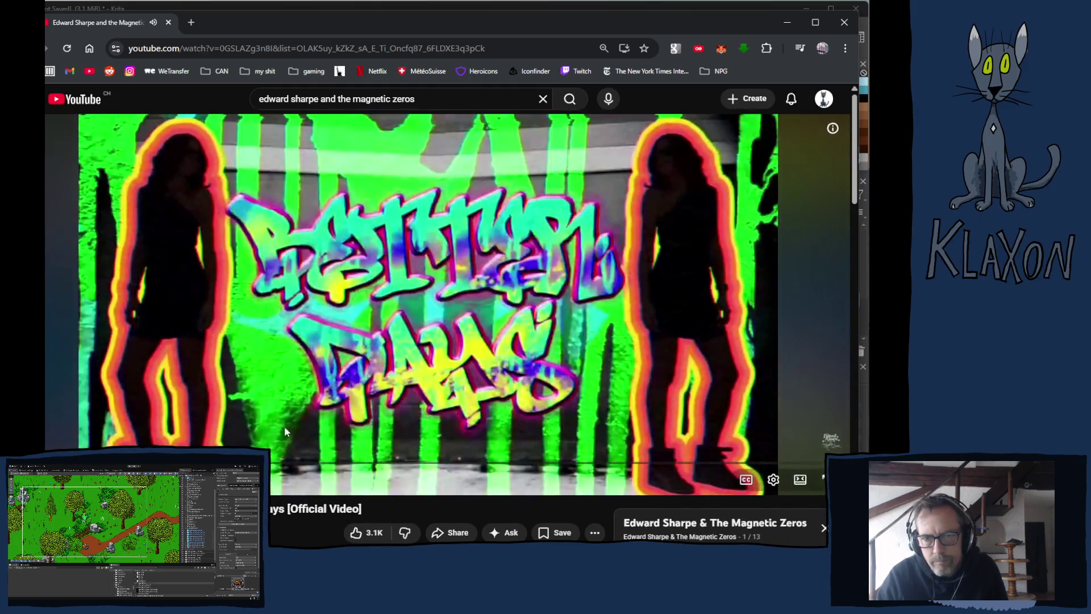
Go back to the releases and play the Up from Below album starting with 40 Day Dream.
key(alt+Left)
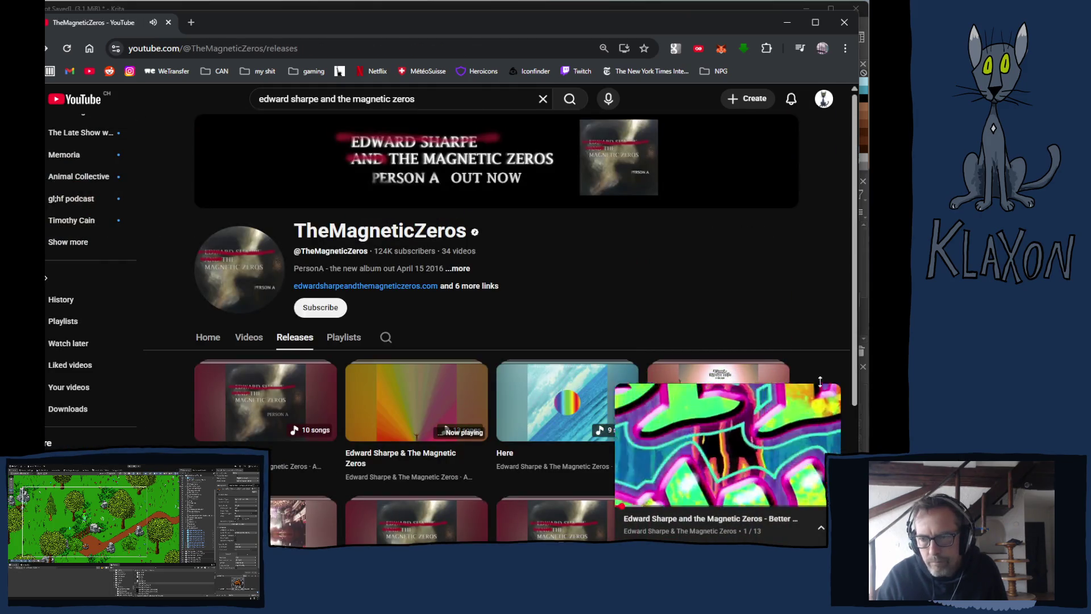
click(824, 394)
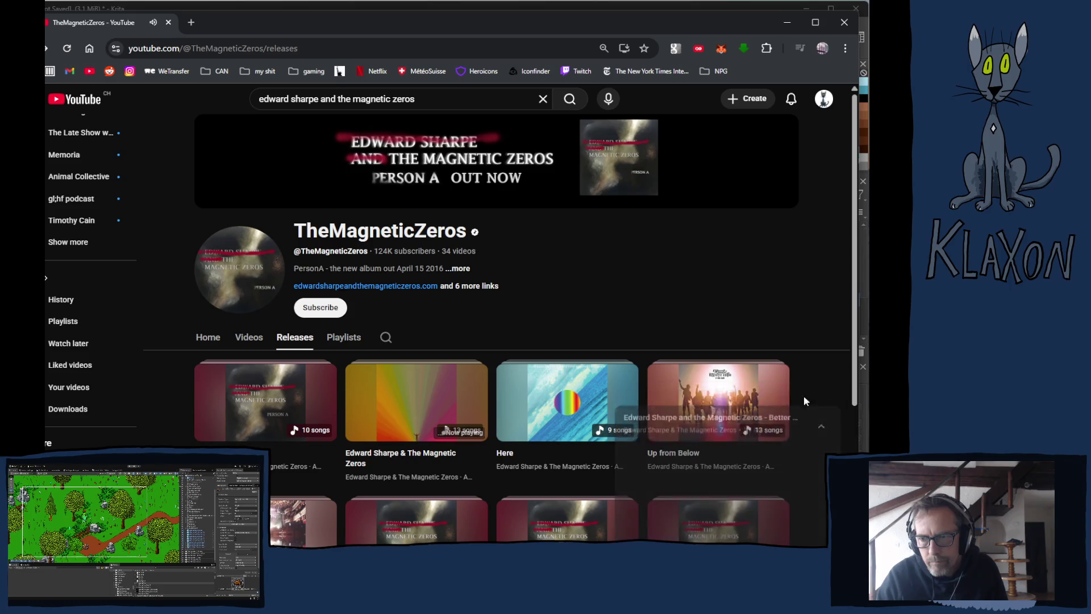
click(366, 373)
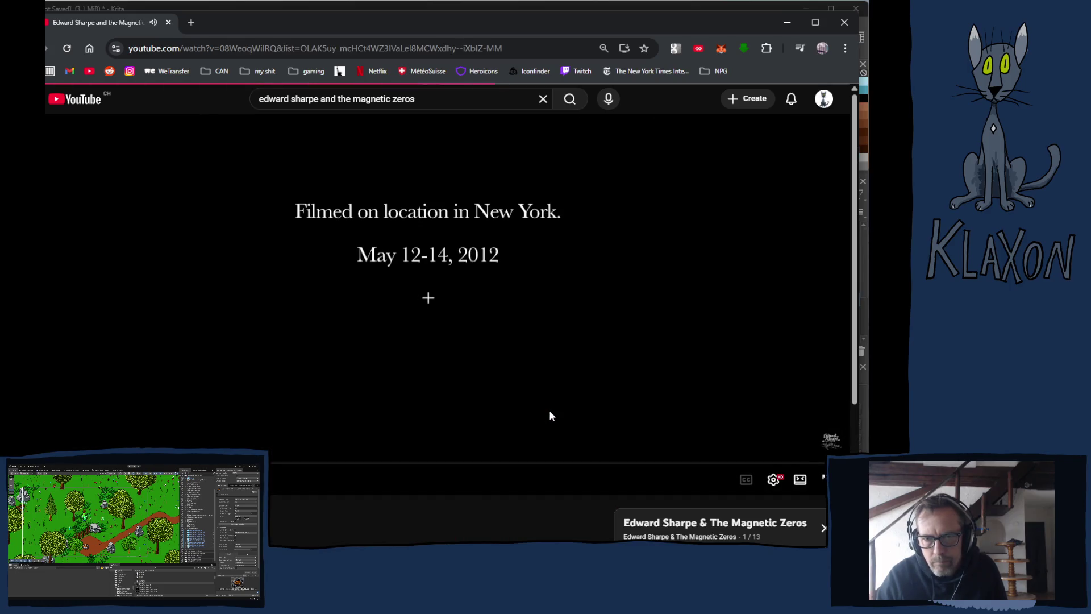
key(alt+Left)
click(825, 394)
click(713, 405)
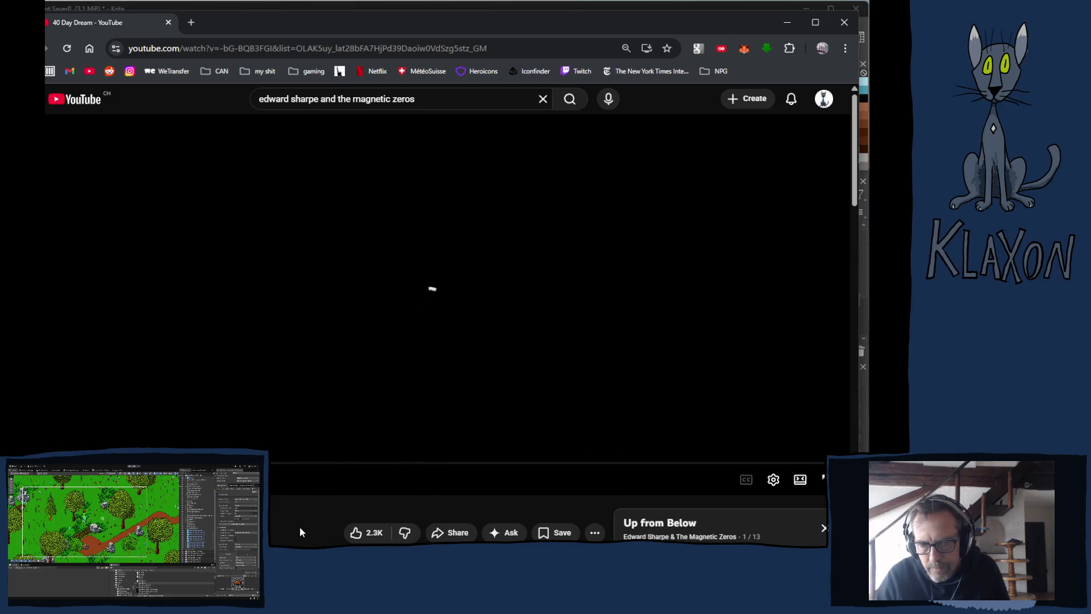
scroll(300, 525, down, 5)
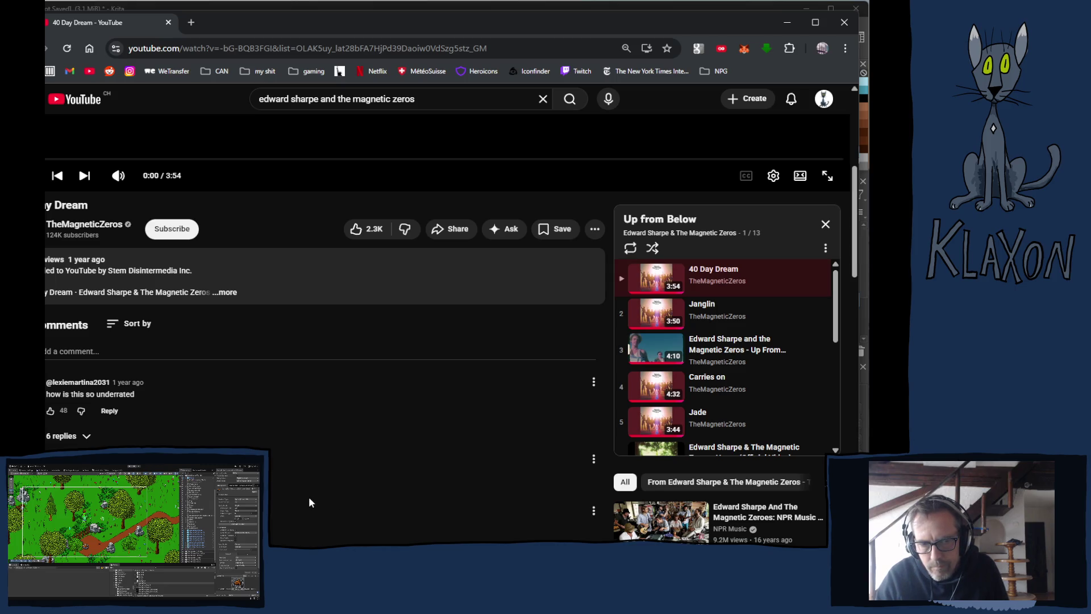
scroll(297, 497, up, 5)
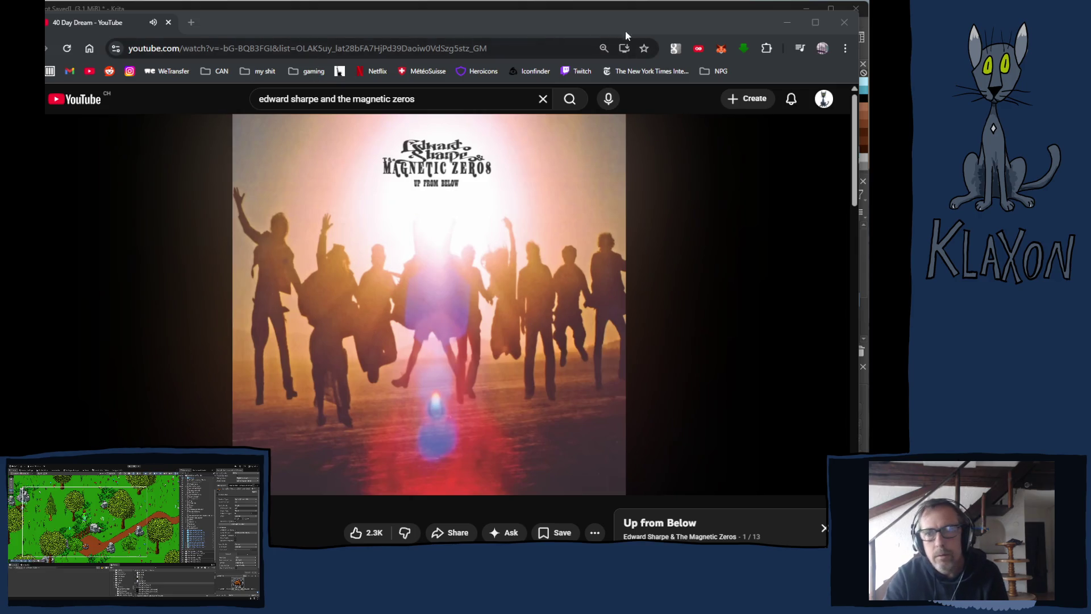
key(alt+Tab)
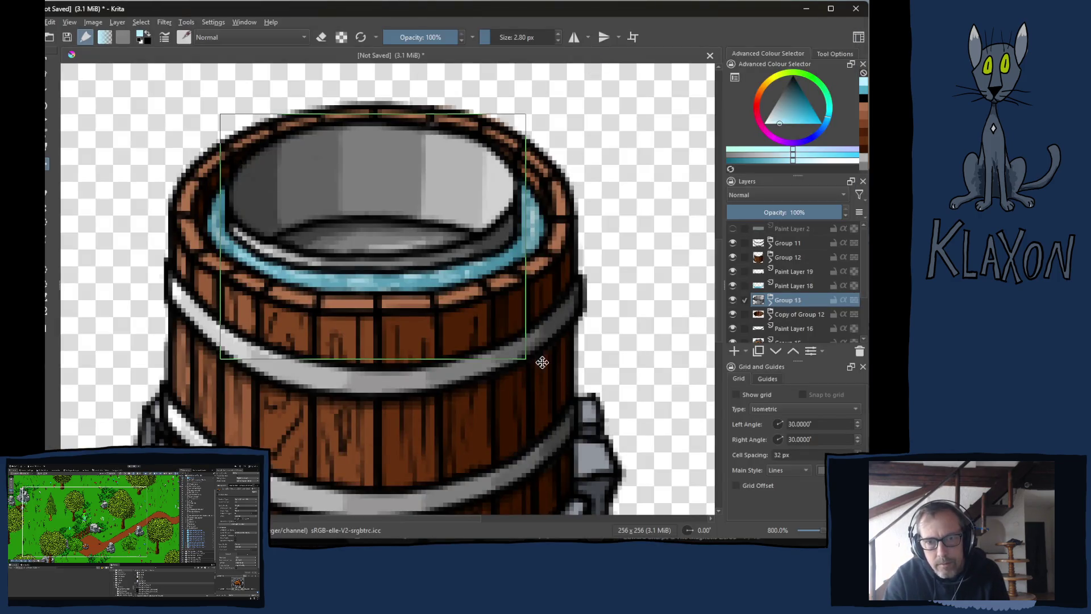
Zoom out to about 267% and pan so the whole barrel and stone base are visible.
scroll(370, 425, down, 5)
drag(367, 432, 377, 375)
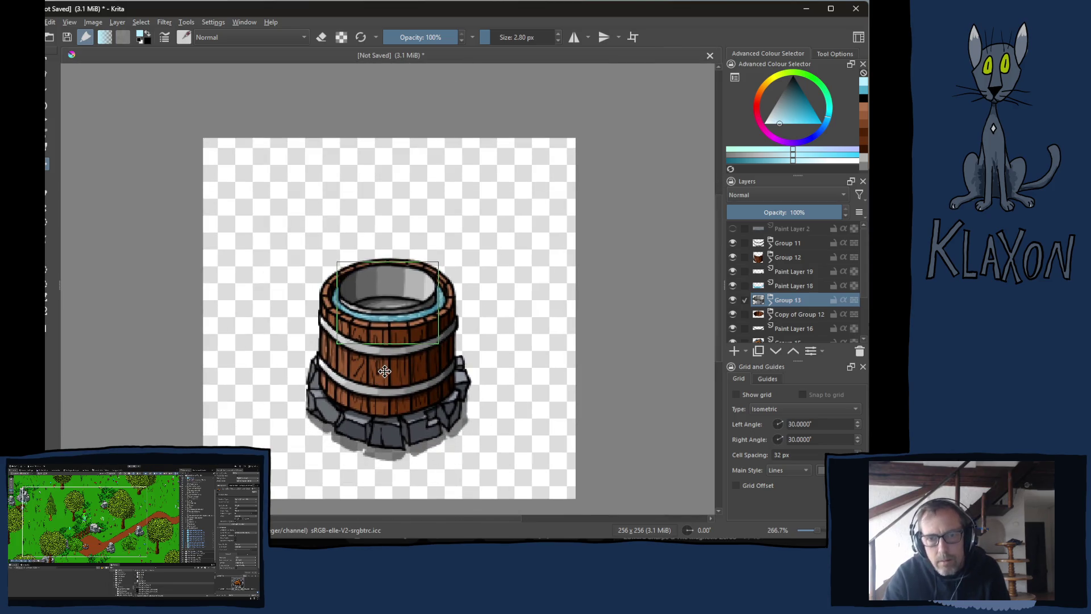
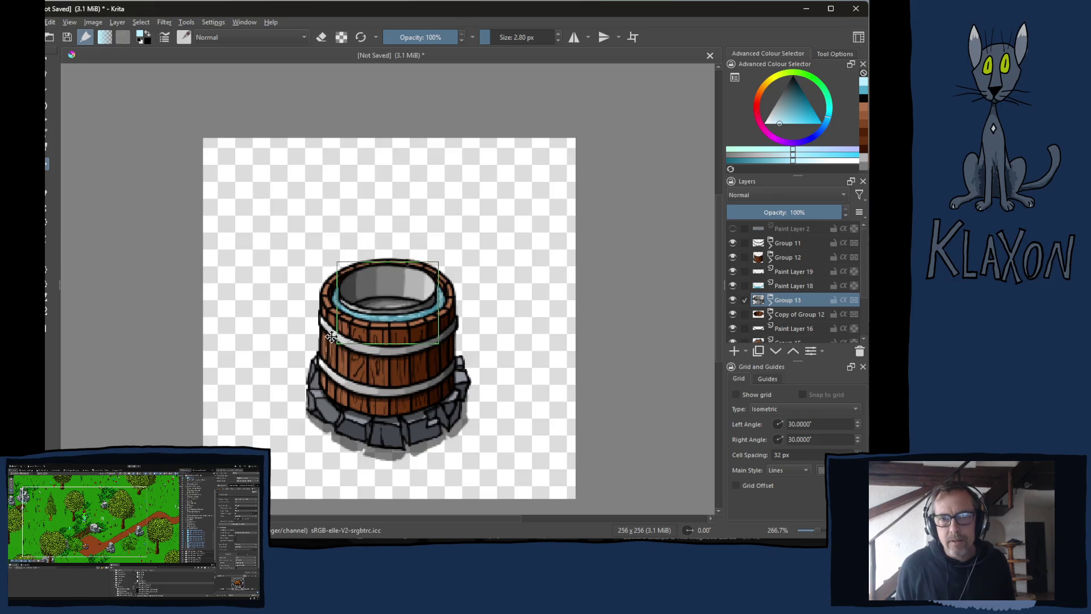
Zoom in to 800% and pan so the barrel's top rim and blue water ring are centred.
key(plus)
key(plus)
key(plus)
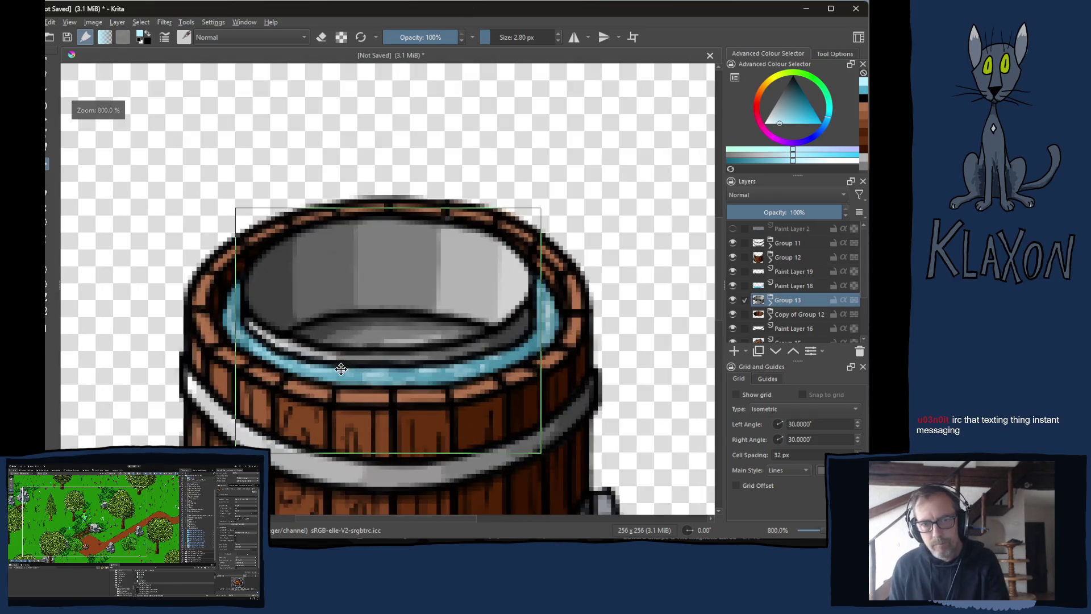
drag(336, 361, 319, 307)
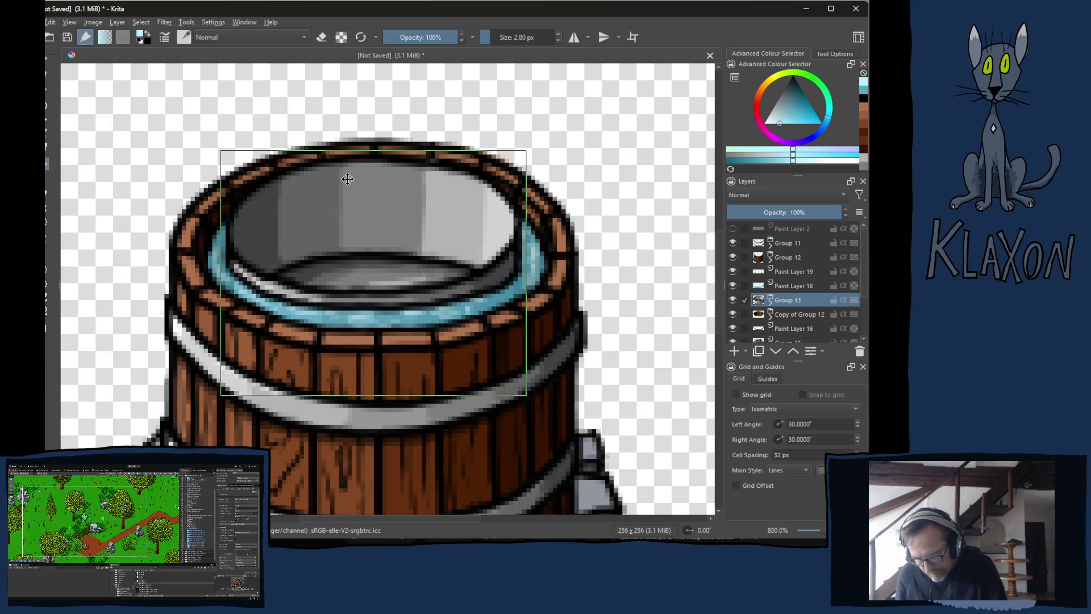
drag(347, 179, 348, 160)
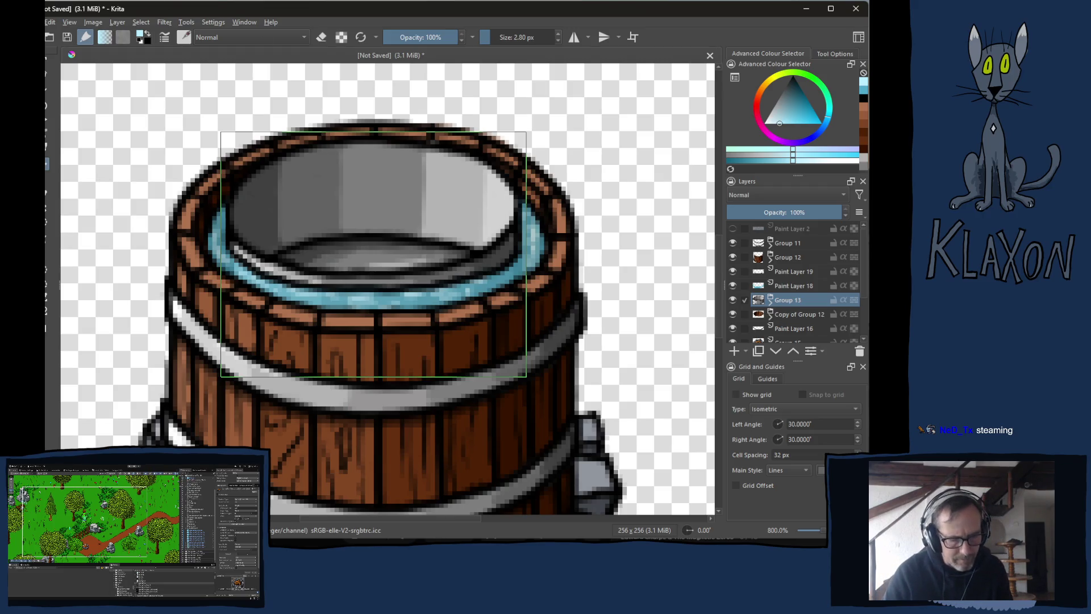
Bring up the Windows task switcher with Alt+Tab.
key(alt+Tab)
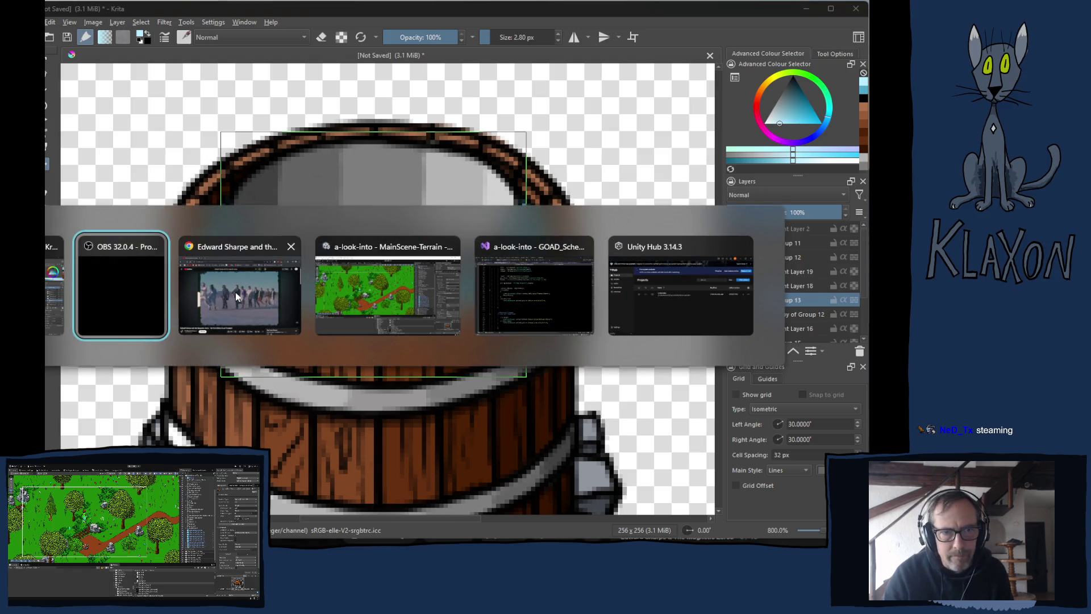
Search Google in a new Chrome tab for 'bain marie in english'.
click(235, 292)
key(ctrl+t)
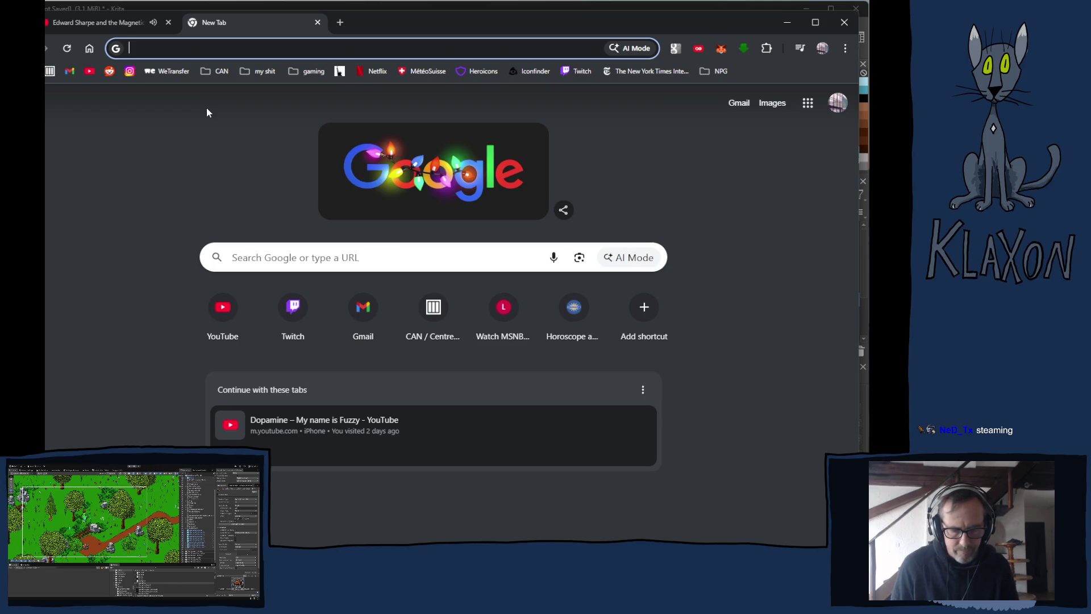
text(bain marie)
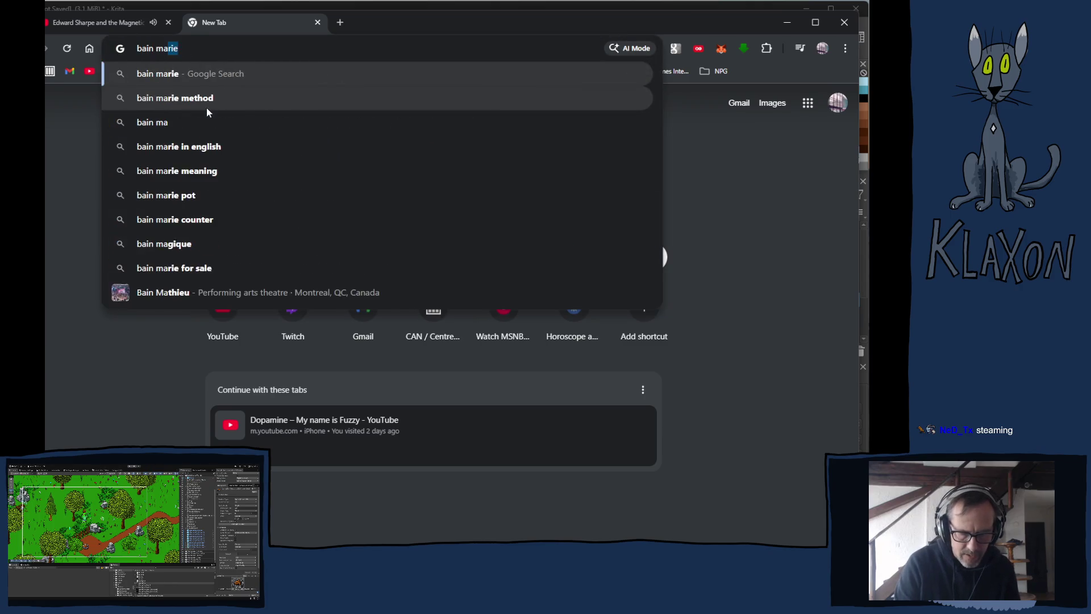
text( in en)
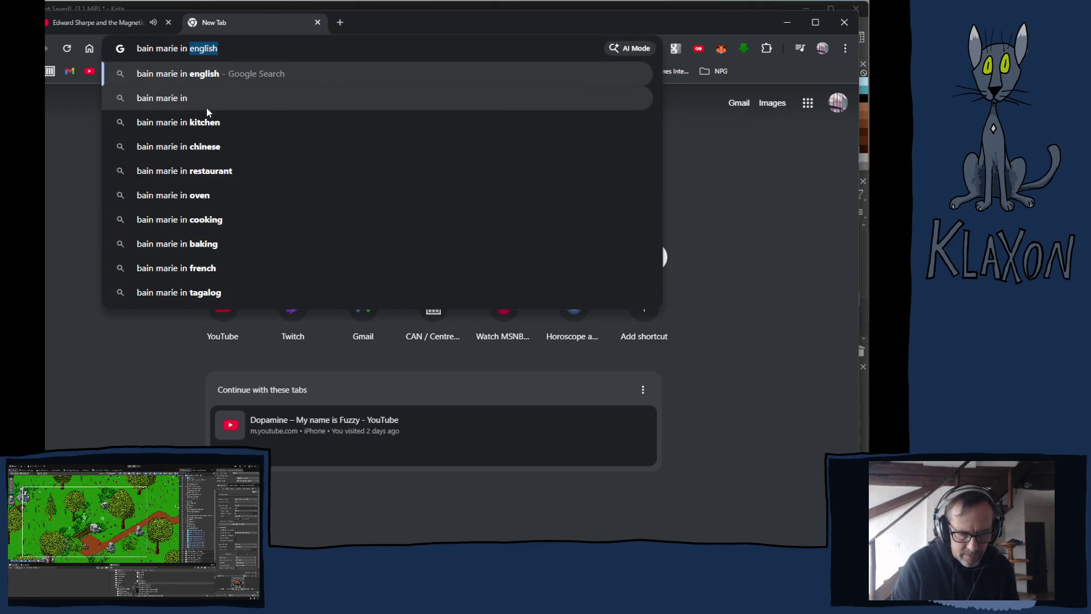
text(glish)
key(Return)
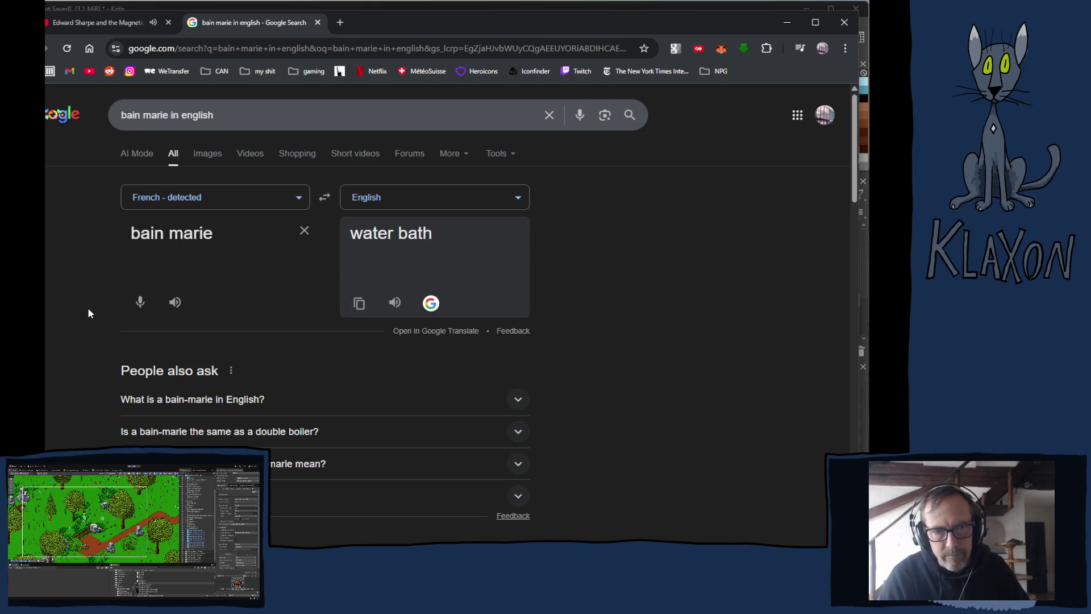
Expand and read the 'What is a bain-marie in English?' answer, then select the search text.
click(226, 398)
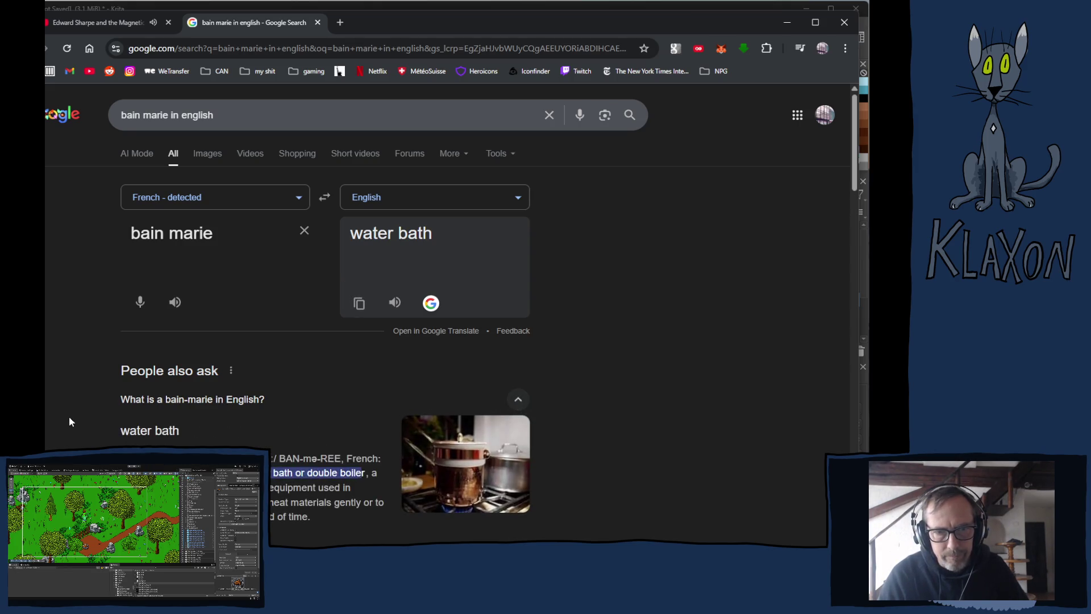
scroll(69, 421, down, 1)
scroll(324, 437, down, 1)
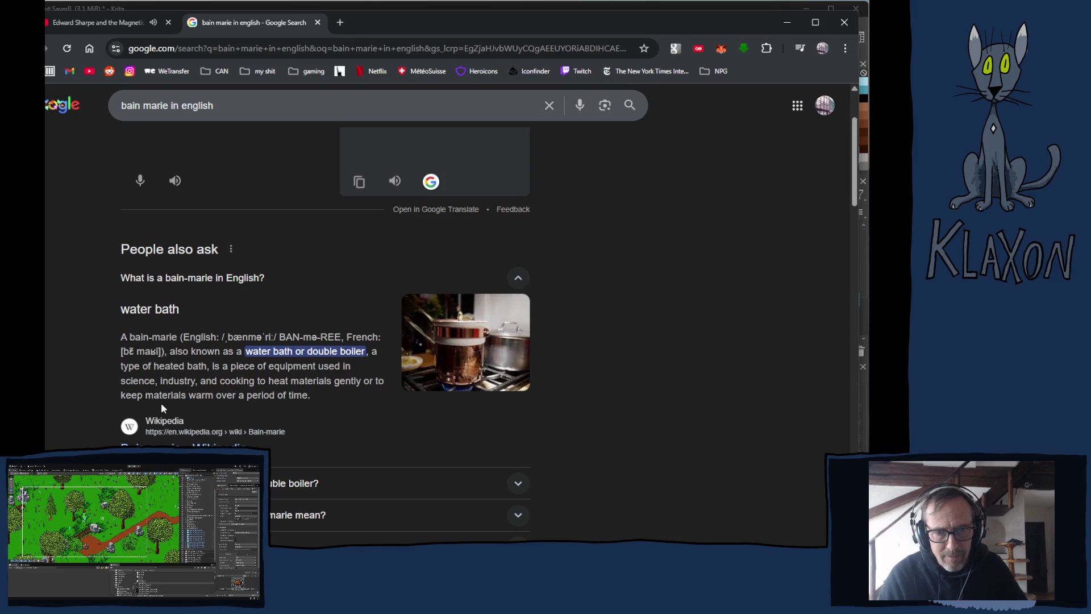
scroll(104, 396, down, 2)
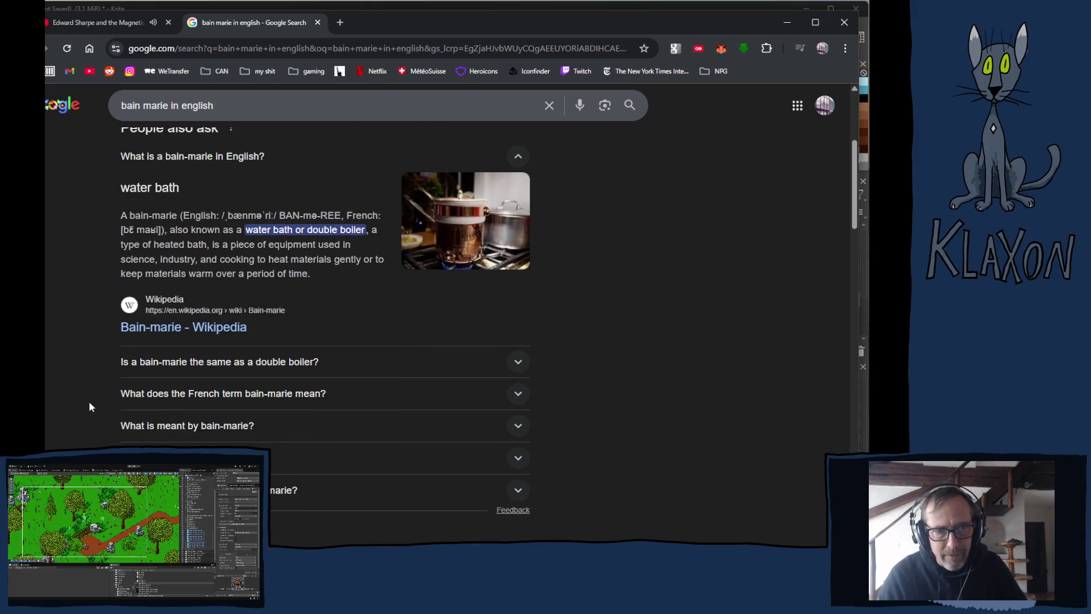
scroll(88, 401, up, 2)
scroll(78, 392, up, 1)
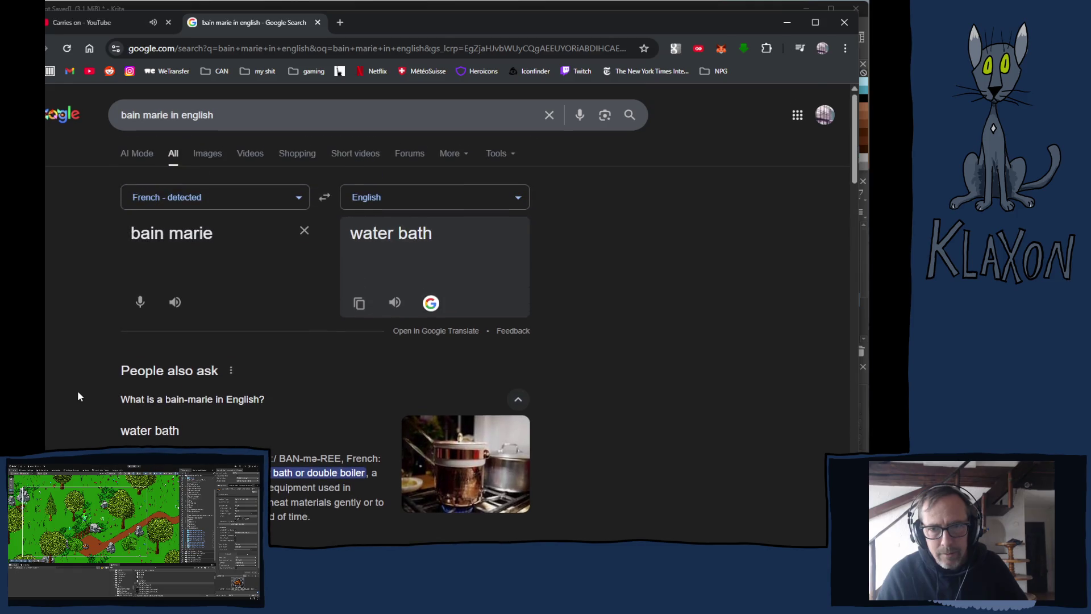
scroll(79, 396, down, 1)
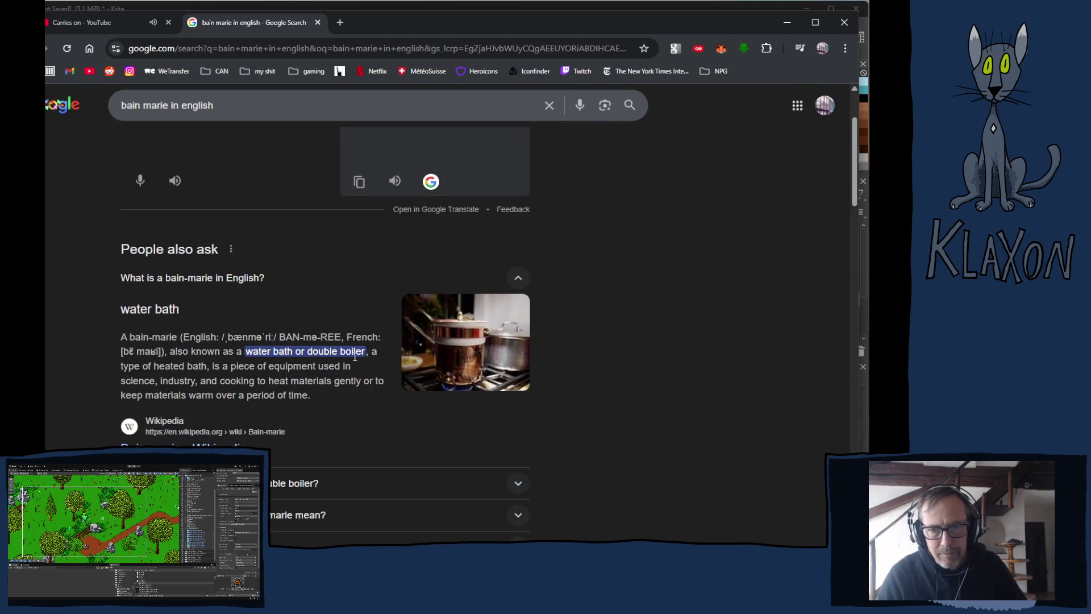
scroll(354, 357, down, 1)
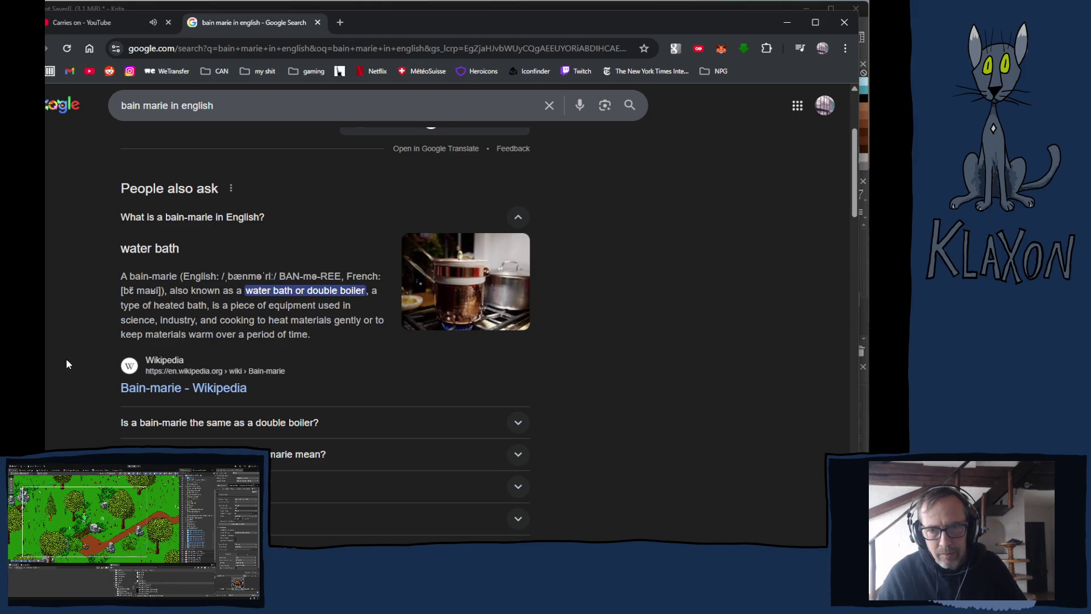
scroll(68, 359, down, 10)
scroll(76, 364, up, 6)
scroll(74, 367, up, 7)
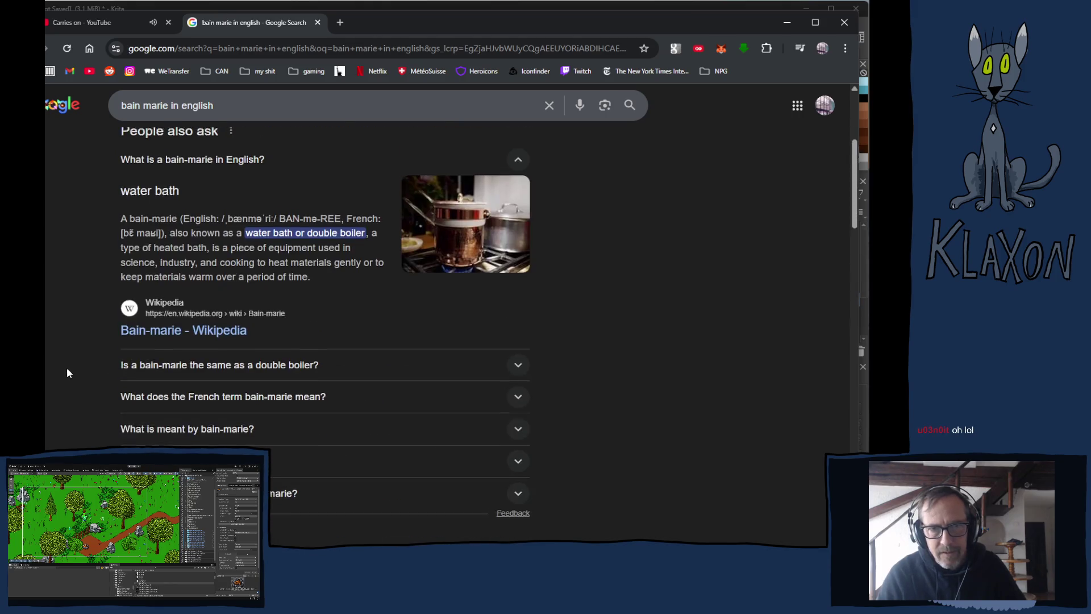
triple_click(224, 116)
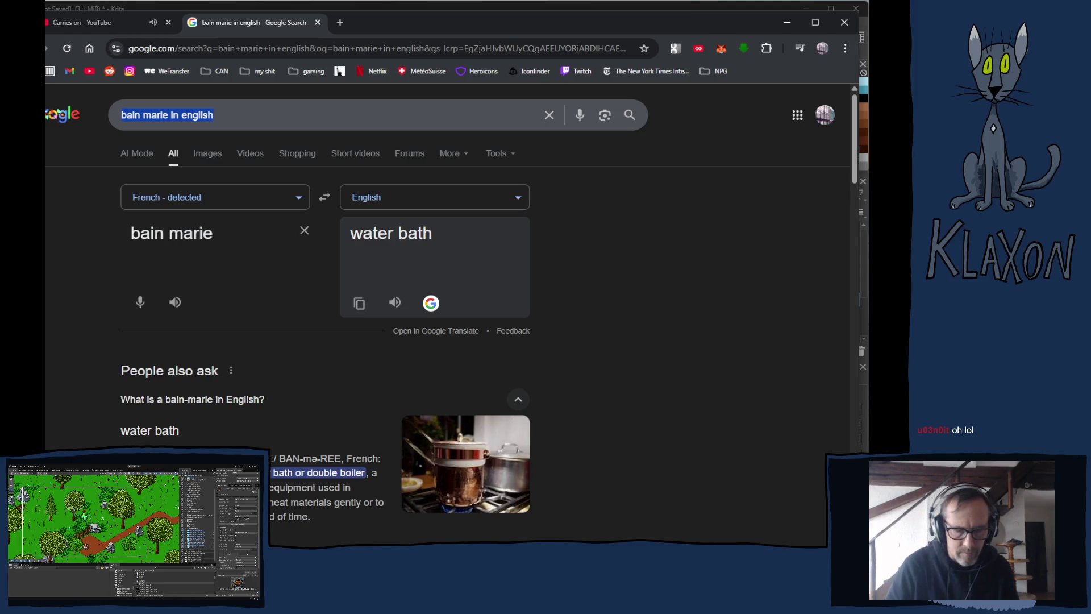
Search for 'double boiler' and browse the image results.
text(double boil)
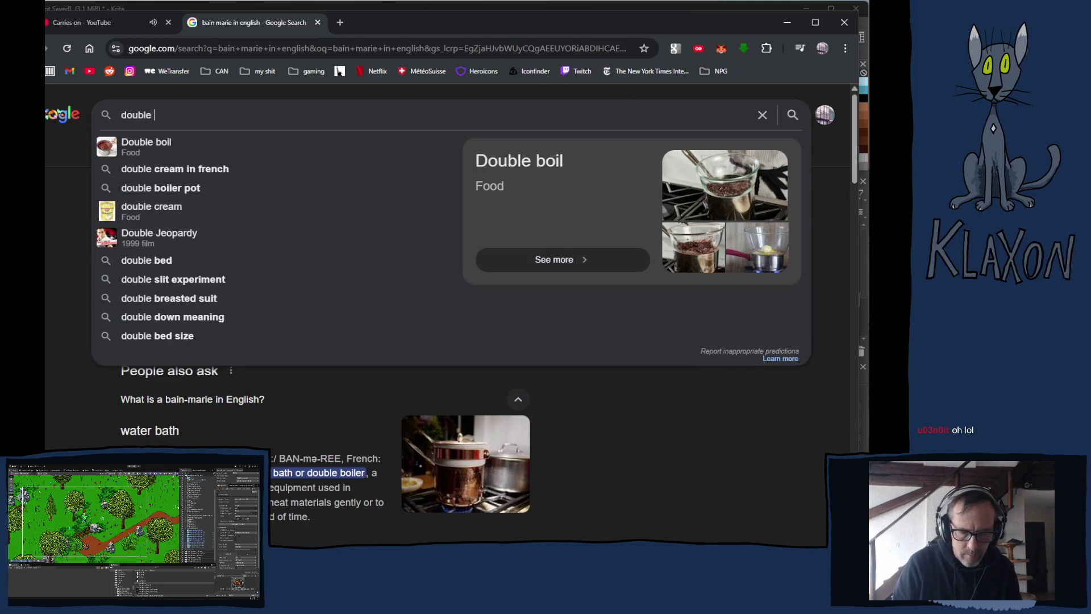
text(er)
key(Return)
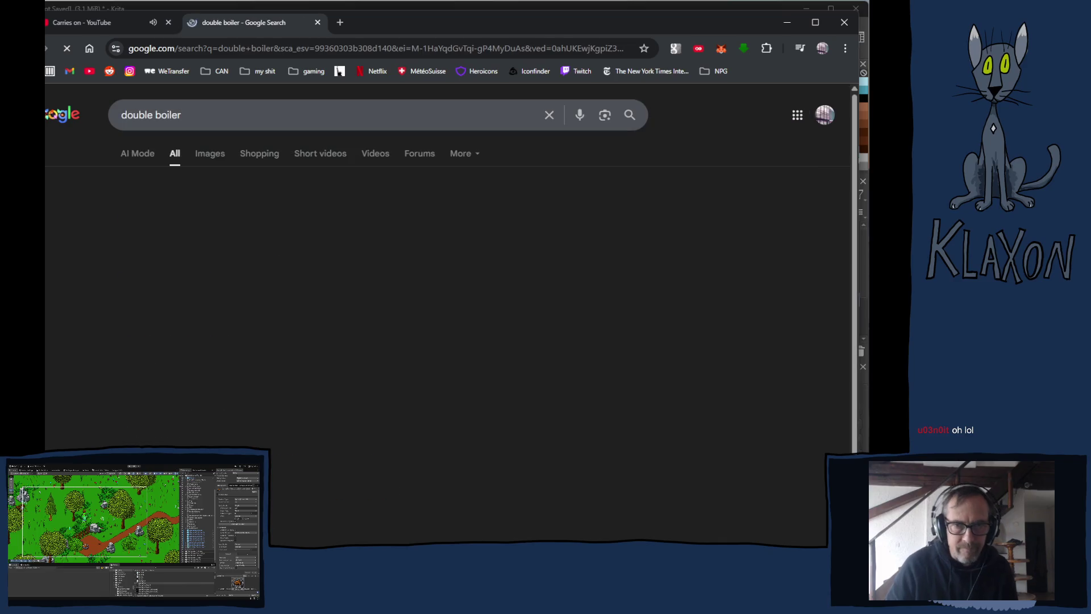
click(210, 154)
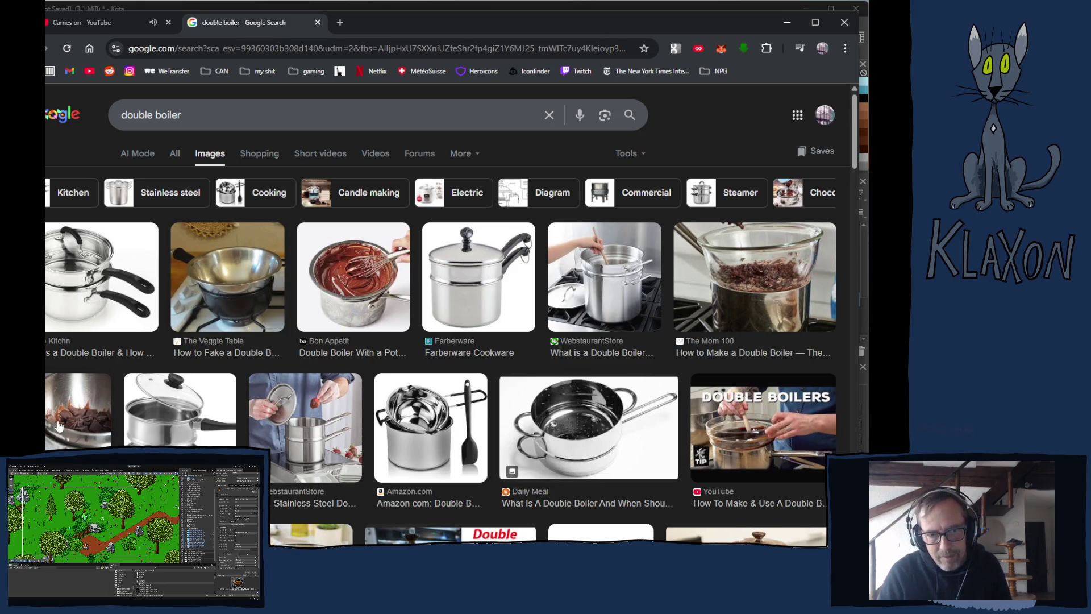
scroll(59, 426, down, 2)
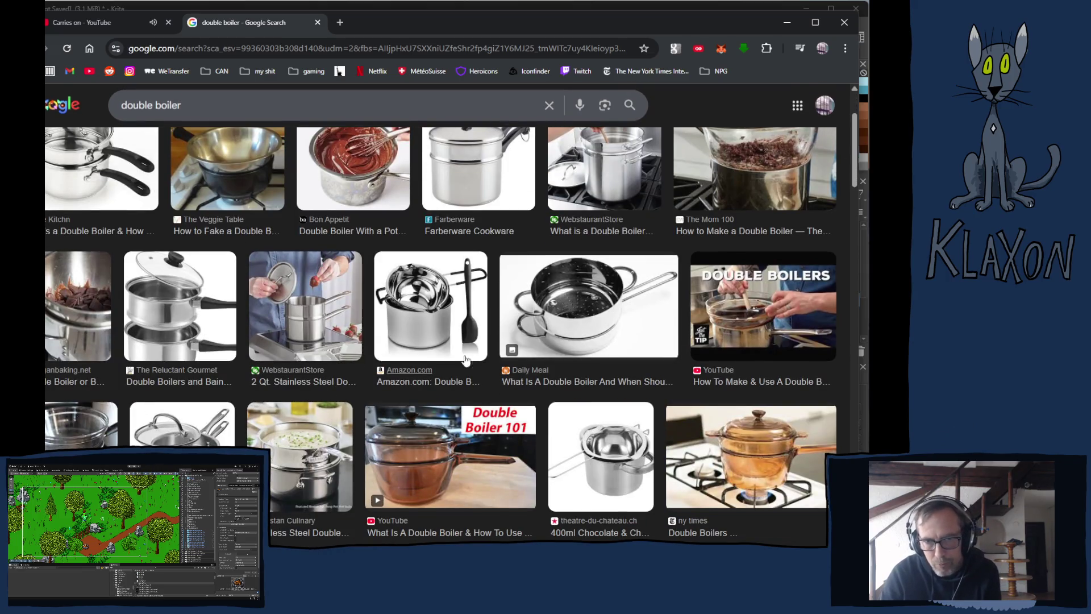
scroll(544, 377, down, 2)
scroll(544, 377, down, 3)
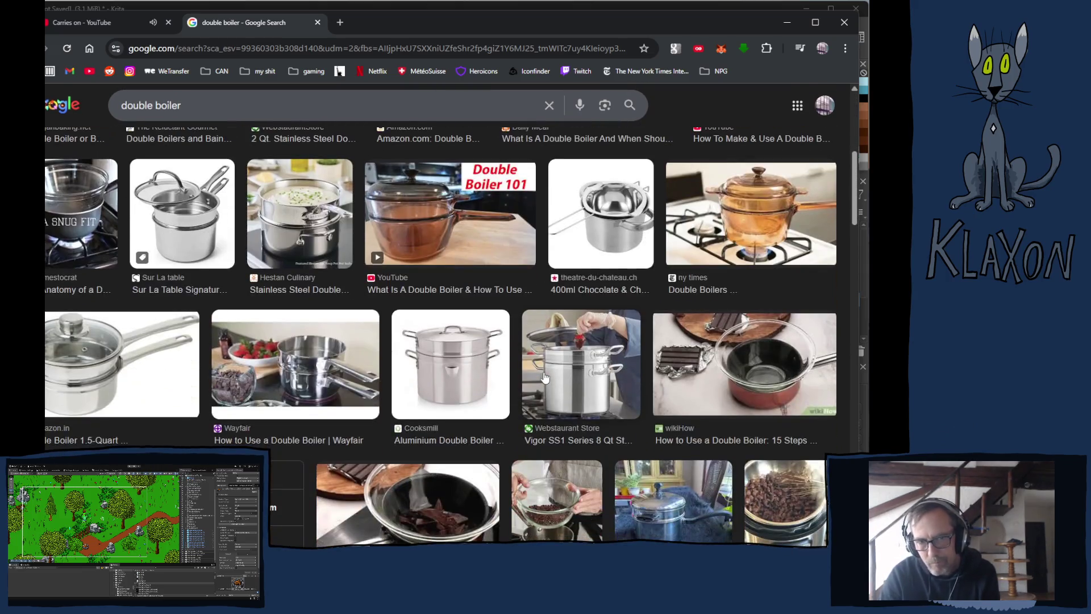
scroll(545, 378, up, 6)
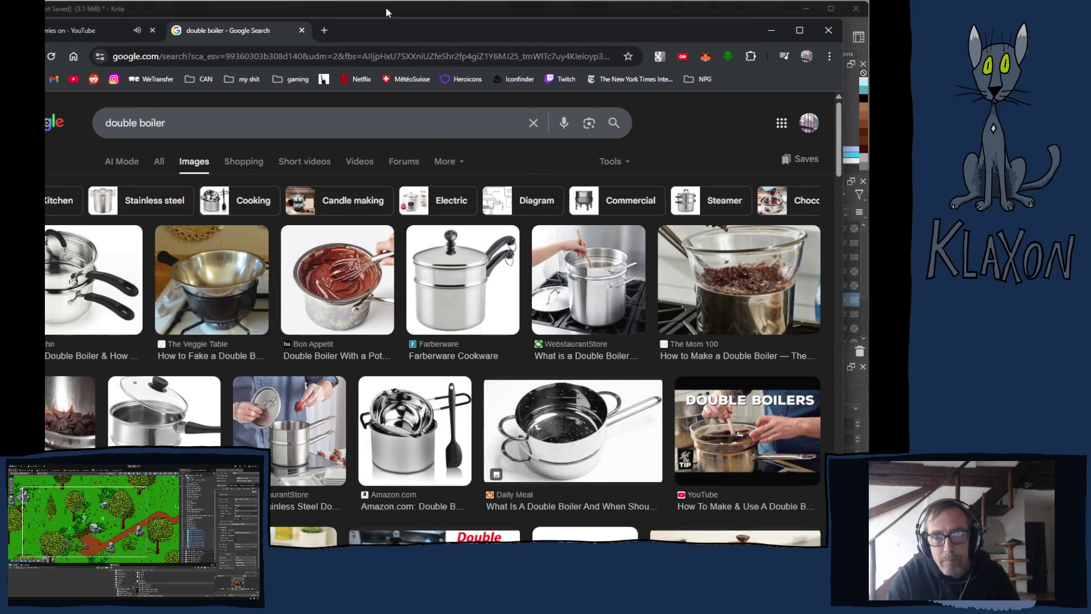
Return to the barrel drawing in Krita.
click(385, 6)
scroll(397, 373, down, 3)
scroll(397, 373, up, 2)
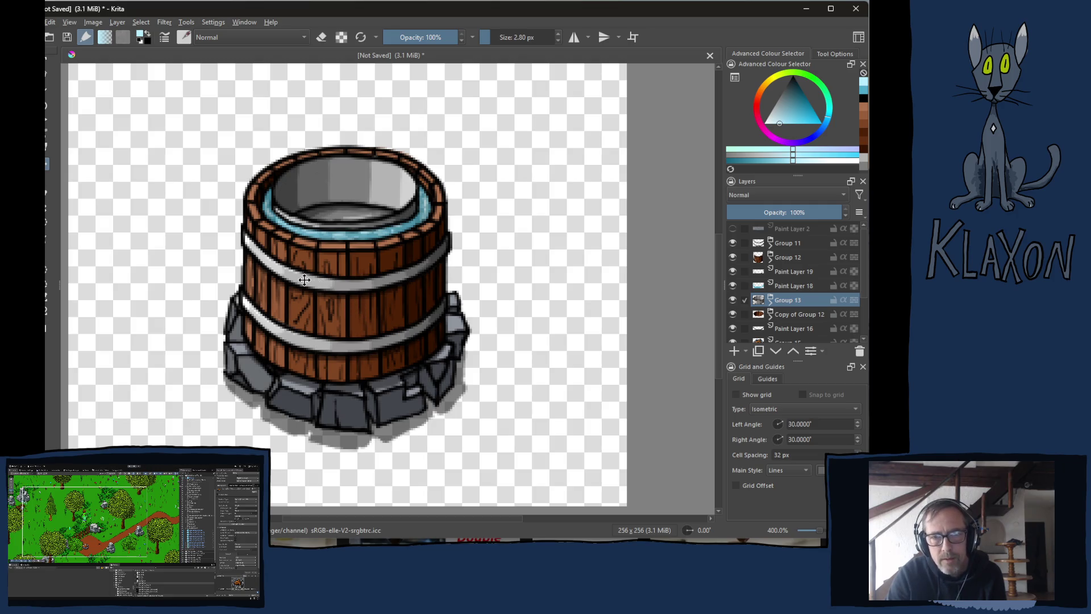
scroll(353, 165, up, 3)
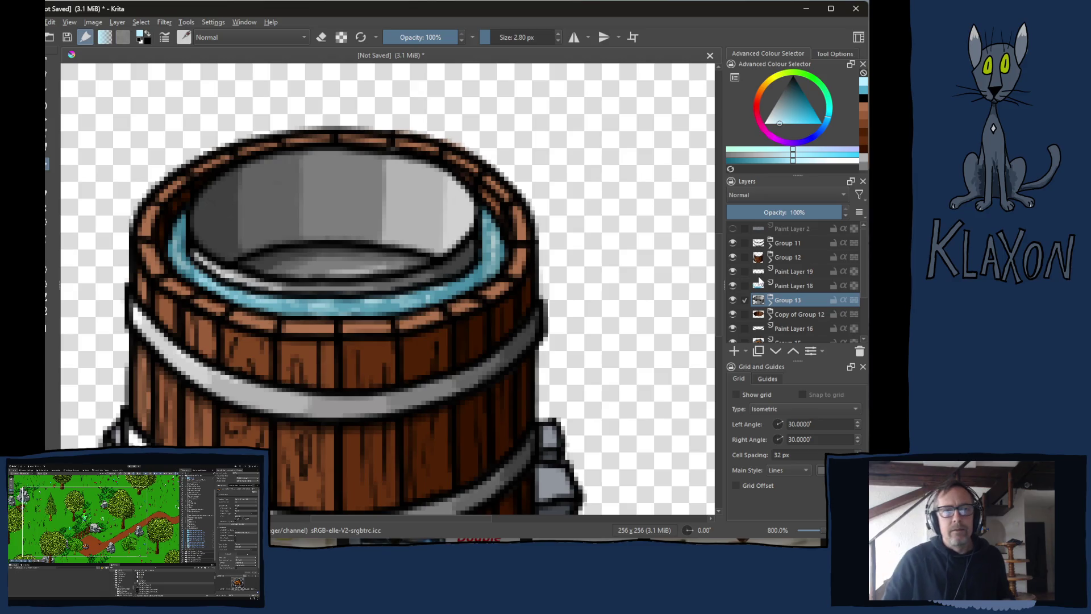
mouse_move(760, 278)
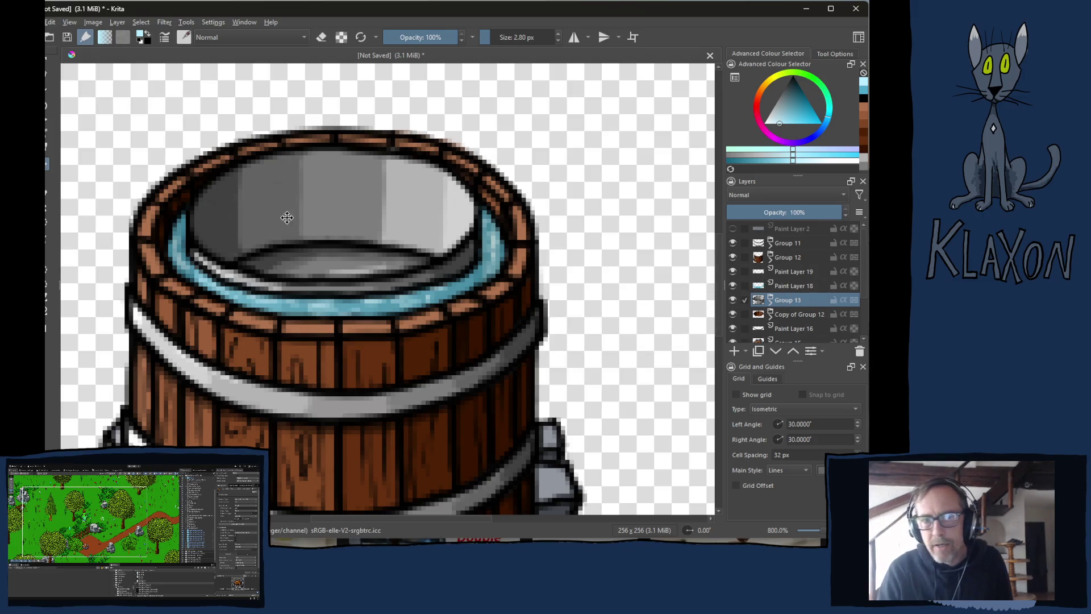
drag(310, 227, 313, 168)
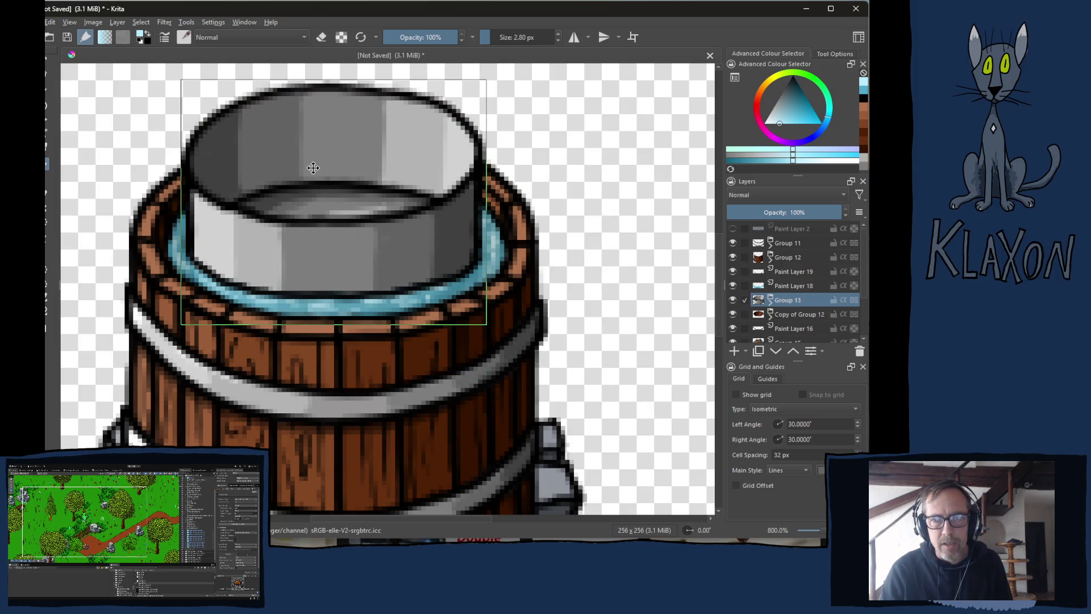
Adjust the water-ring layers' opacity (Paint Layer 19 to 76%) and lower the pot group into the barrel.
click(799, 286)
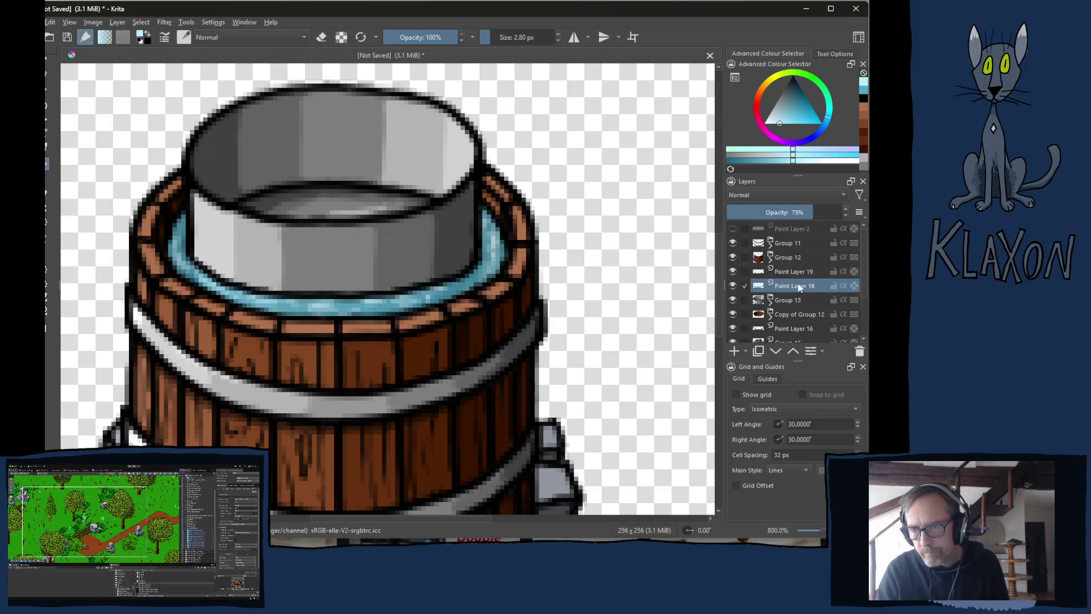
drag(805, 212, 800, 211)
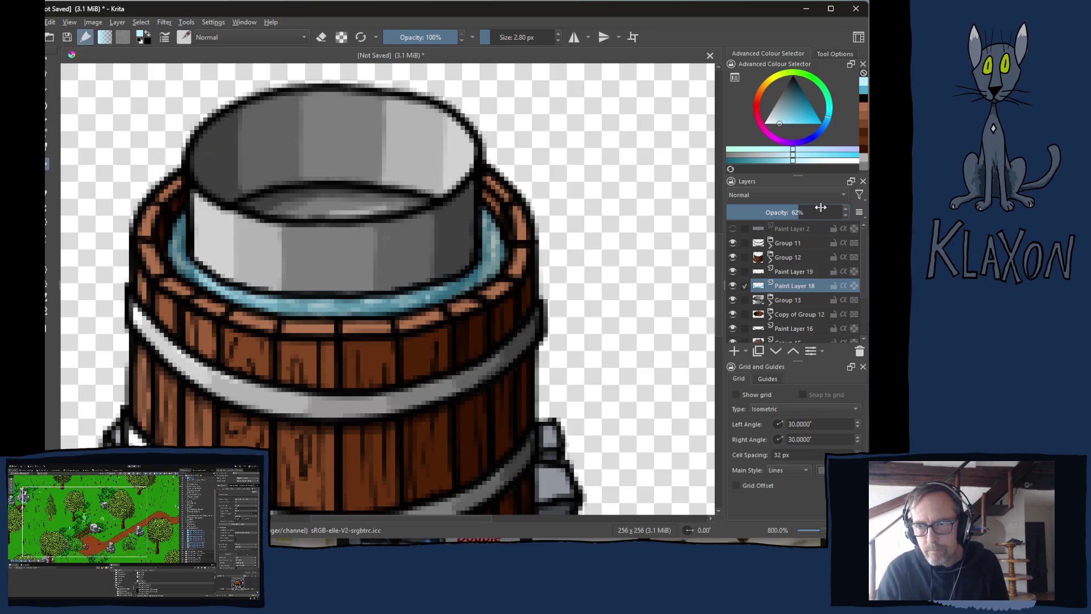
click(793, 271)
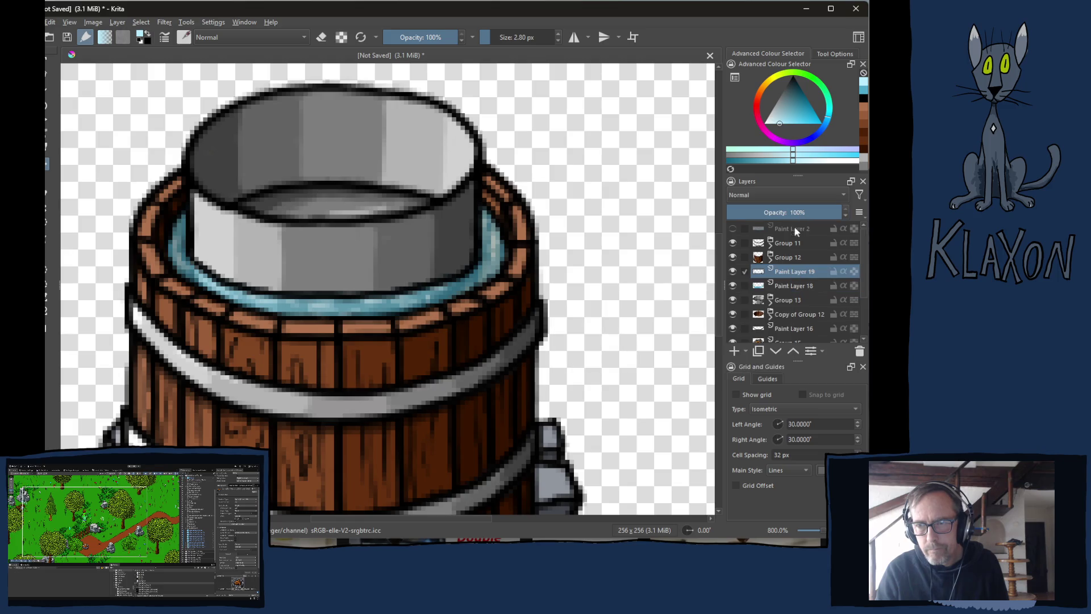
click(801, 212)
drag(807, 212, 815, 209)
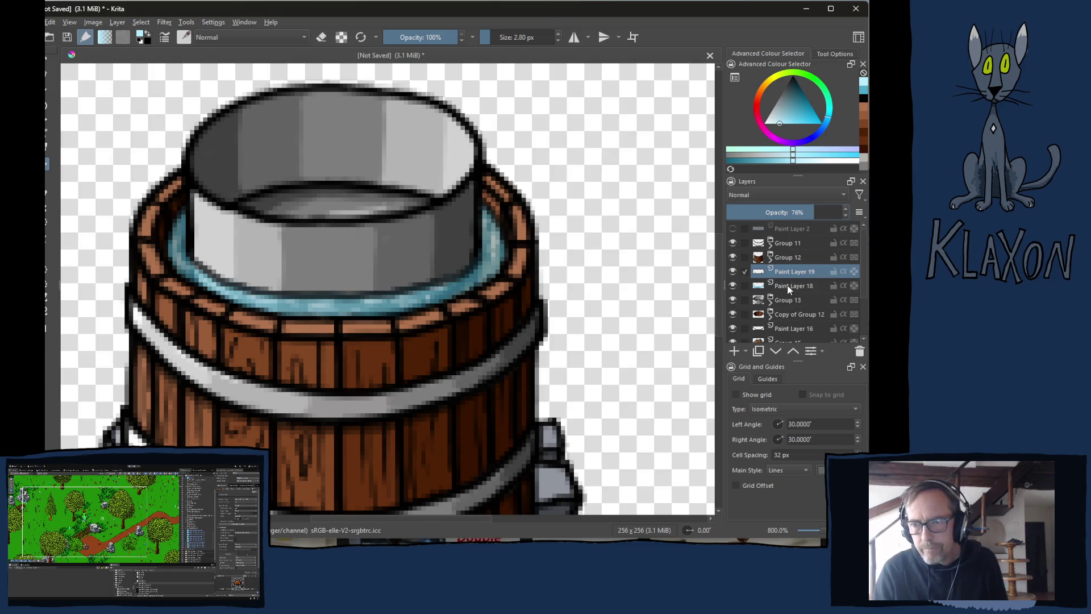
click(789, 298)
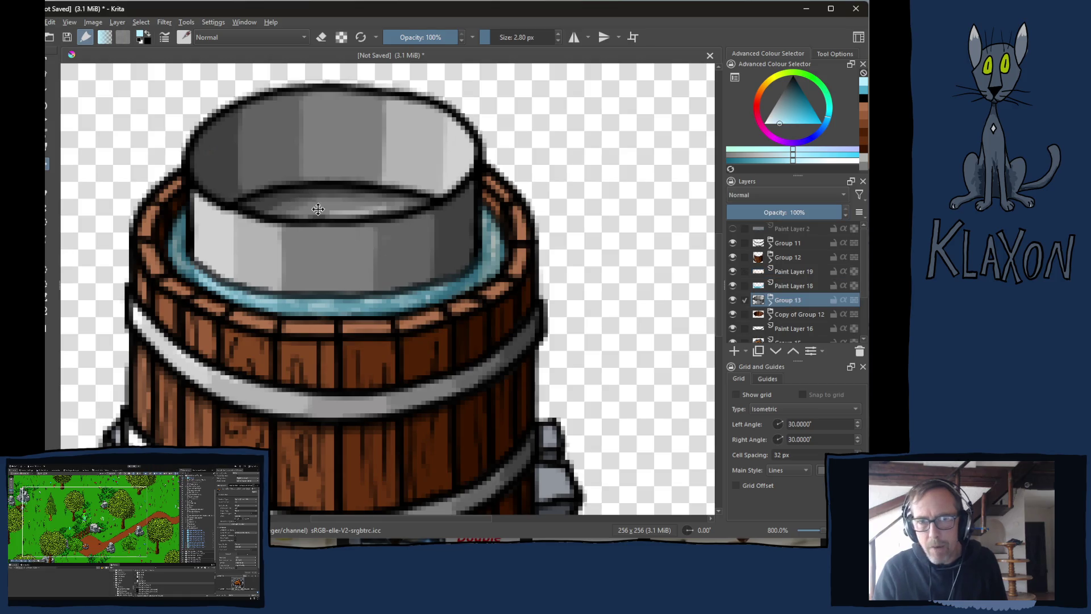
drag(334, 183, 336, 234)
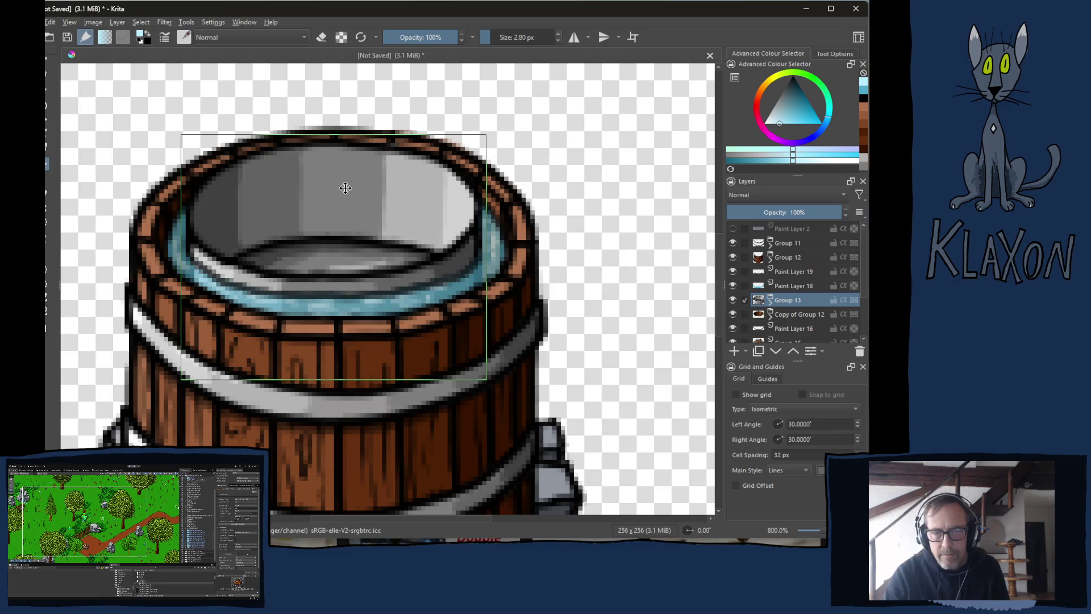
drag(394, 182, 396, 128)
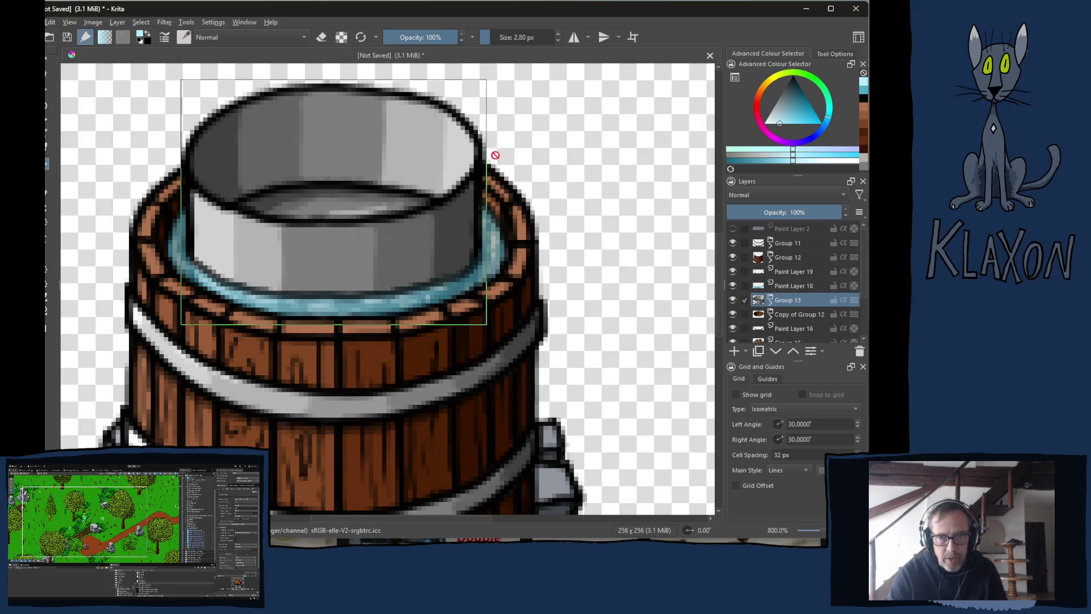
drag(399, 171, 399, 231)
key(Up)
key(Down)
key(Up)
key(Down)
key(Up)
key(Down)
key(Up)
key(Up)
key(Down)
key(Up)
mouse_move(389, 242)
mouse_down()
mouse_move(389, 184)
mouse_move(391, 244)
mouse_up()
key(Down)
key(Up)
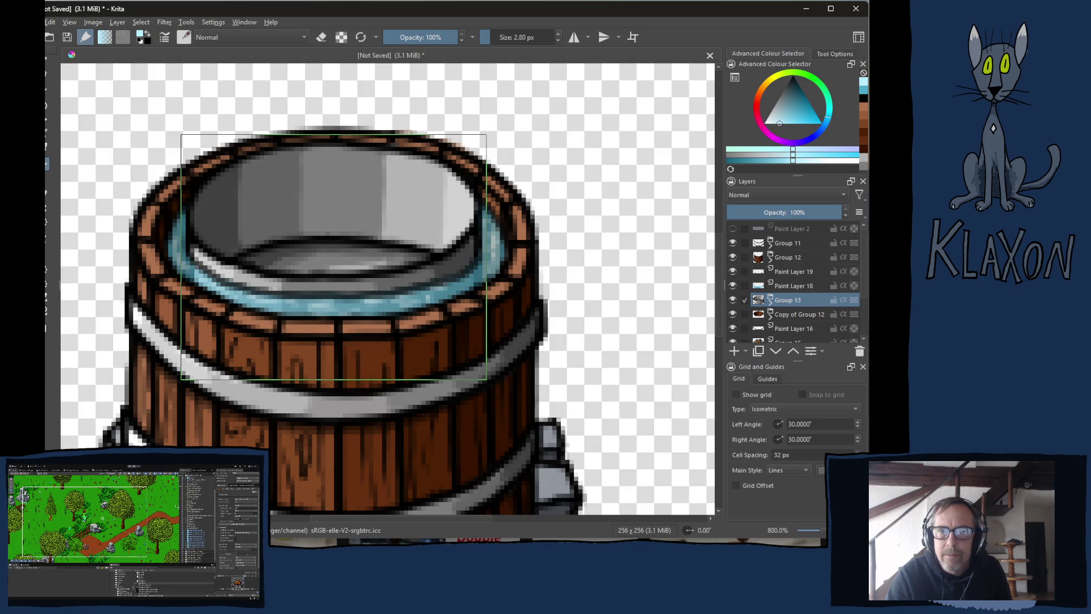
key(alt+Tab)
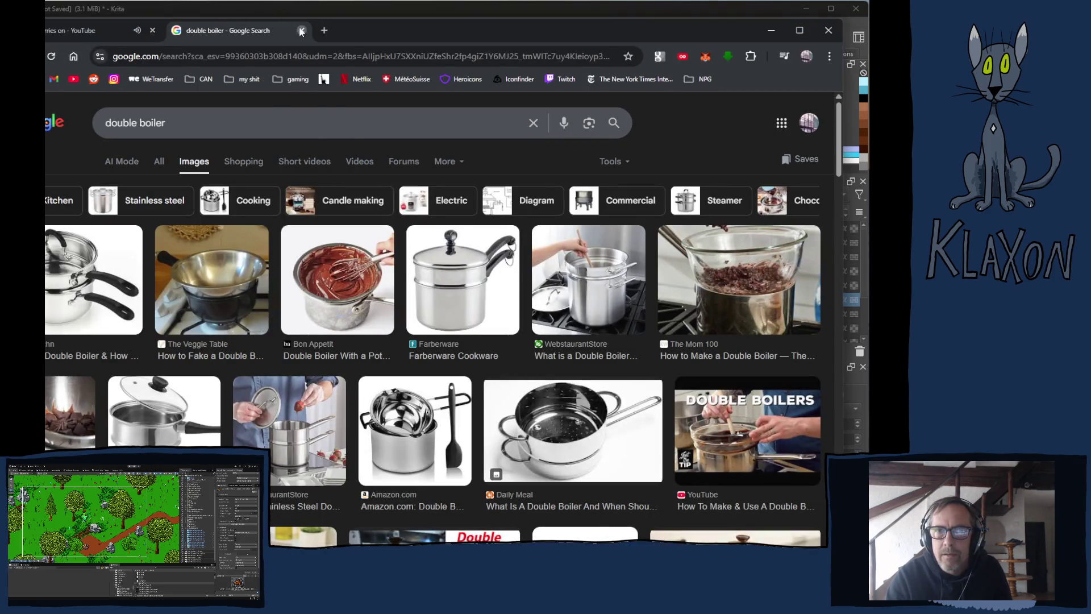
click(301, 32)
scroll(714, 308, down, 3)
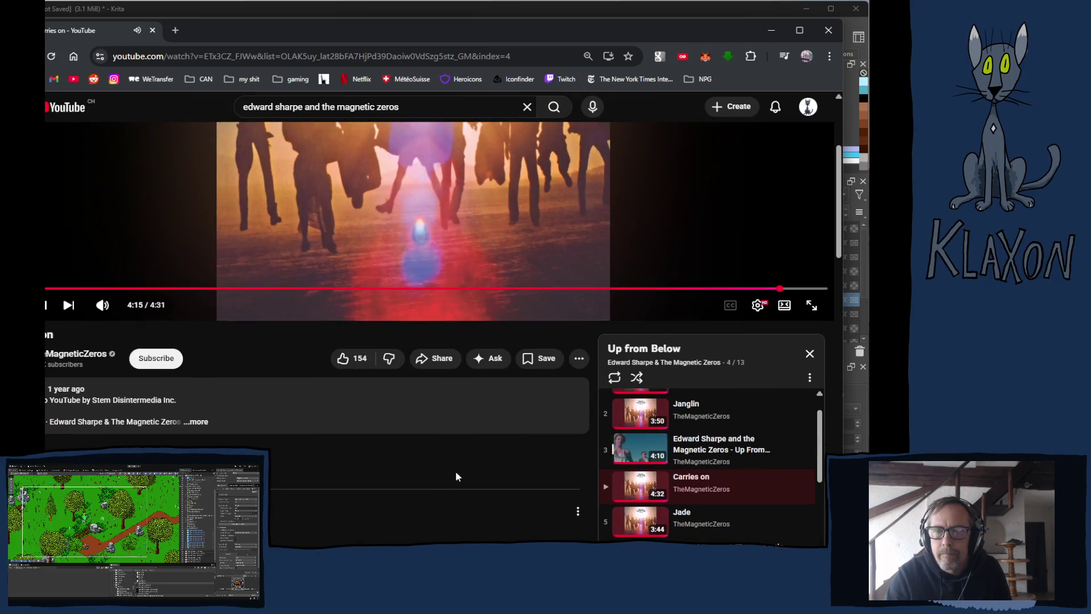
scroll(386, 466, down, 1)
scroll(604, 463, down, 2)
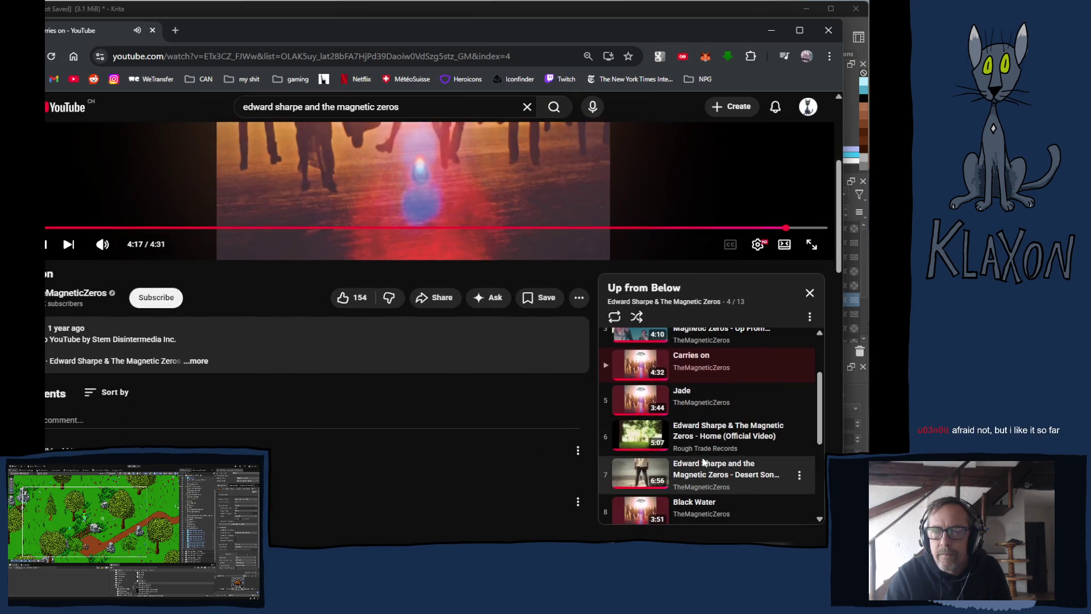
scroll(443, 449, up, 1)
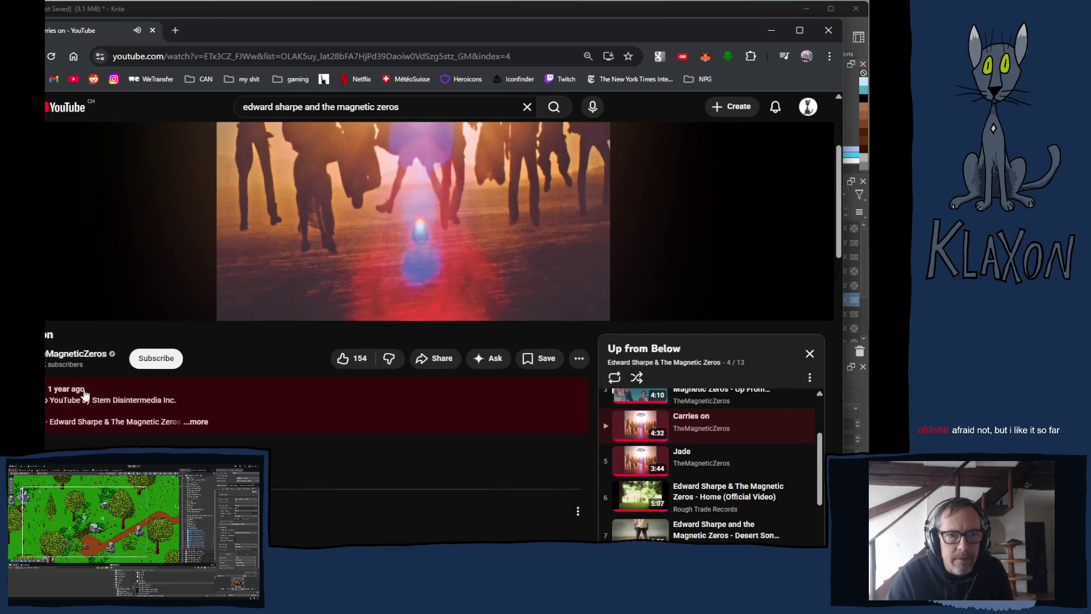
scroll(74, 363, down, 1)
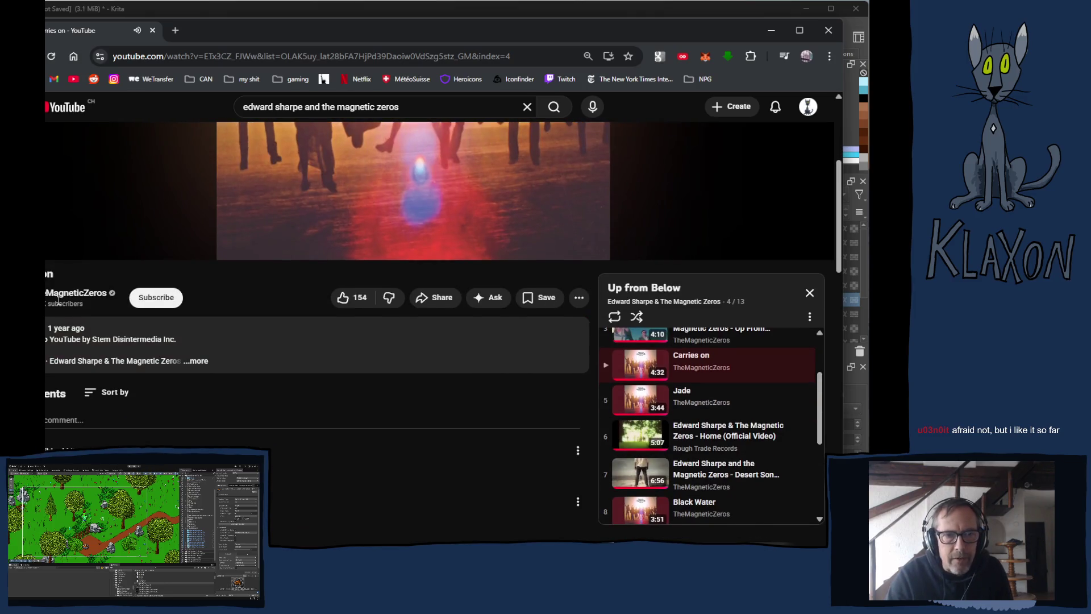
scroll(59, 301, down, 1)
scroll(454, 445, up, 5)
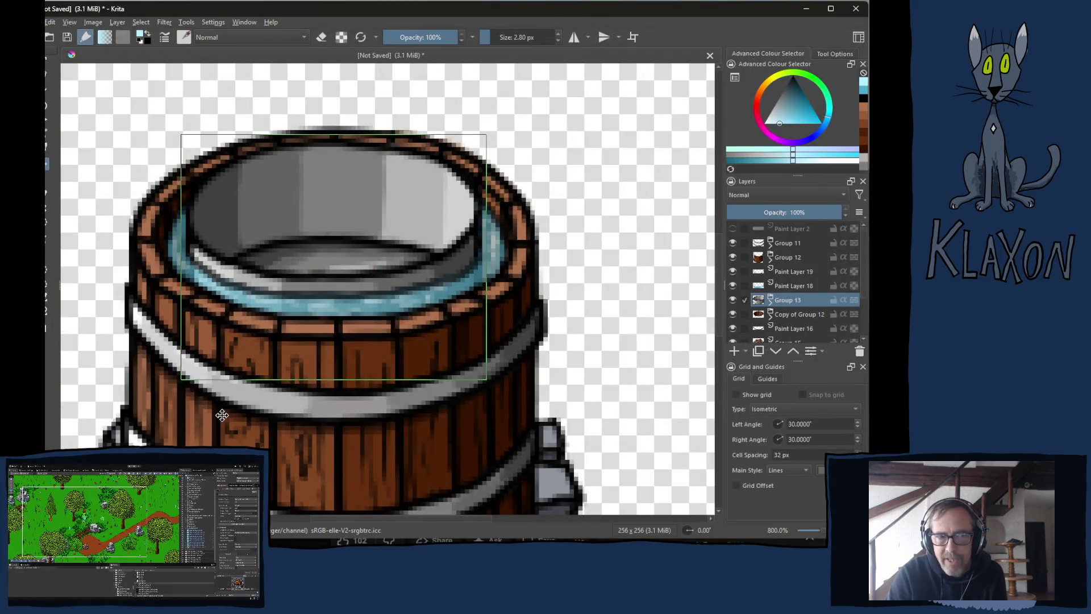
scroll(224, 414, down, 2)
drag(237, 391, 278, 327)
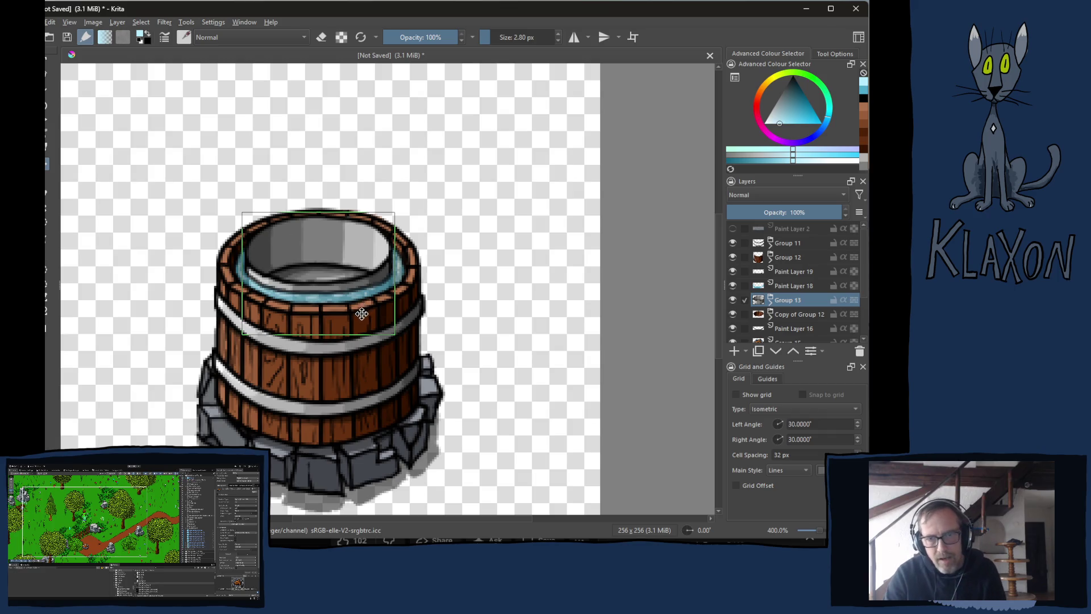
Hide the pot group and group Paint Layers 19 and 18 into Group 20.
click(732, 299)
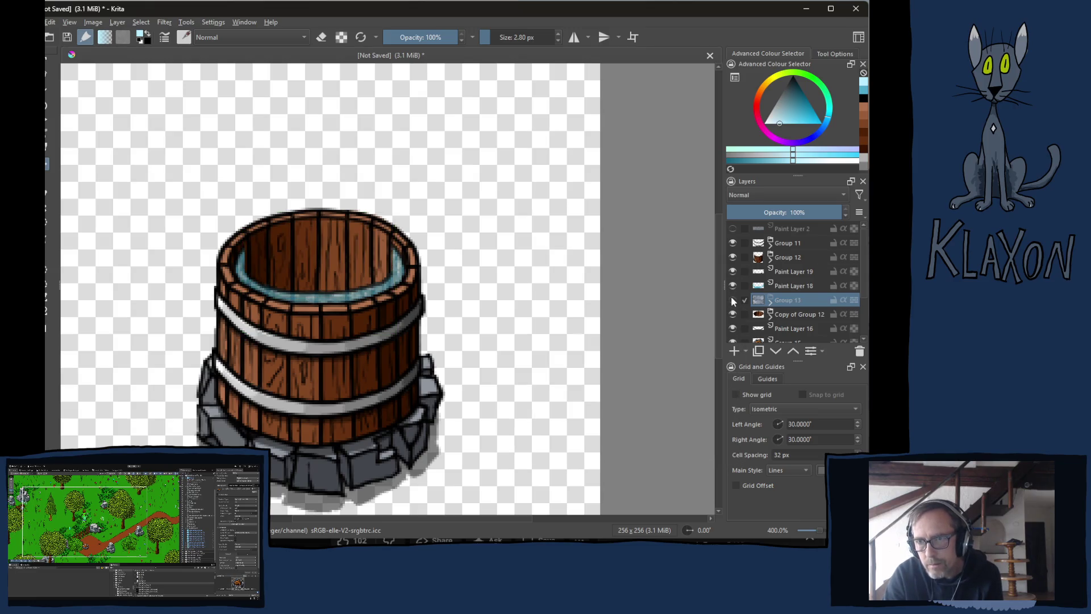
click(794, 271)
shift+click(790, 284)
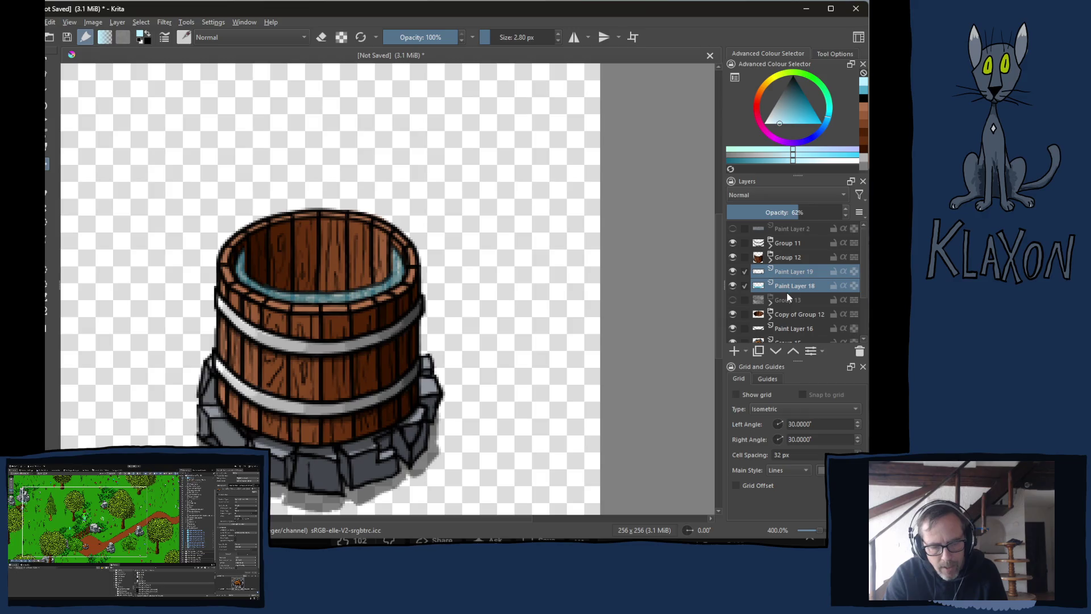
right_click(787, 292)
click(792, 279)
shift+click(784, 288)
key(ctrl+g)
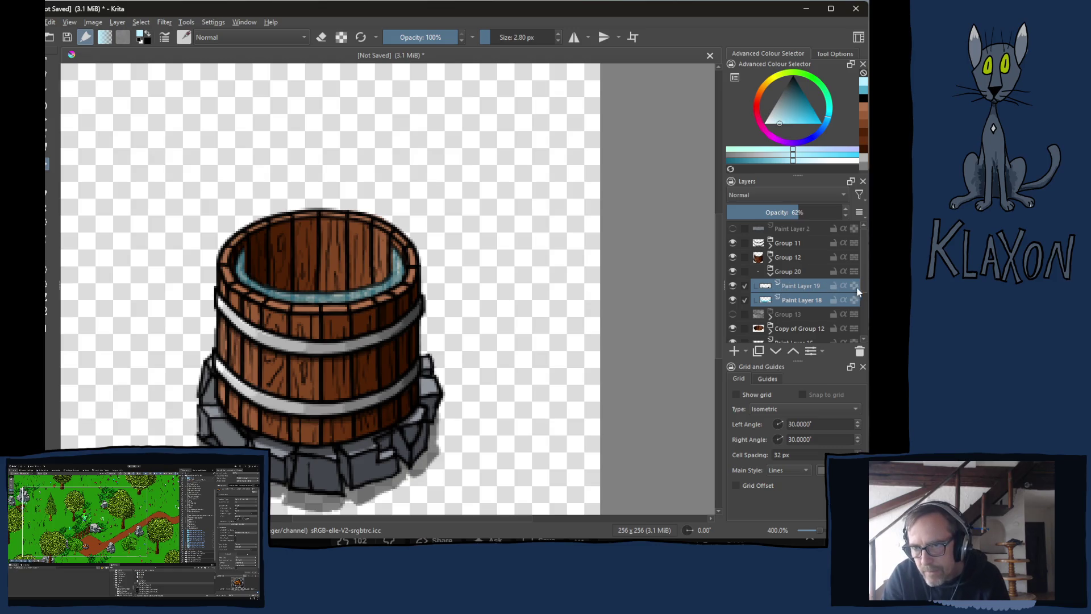
click(771, 274)
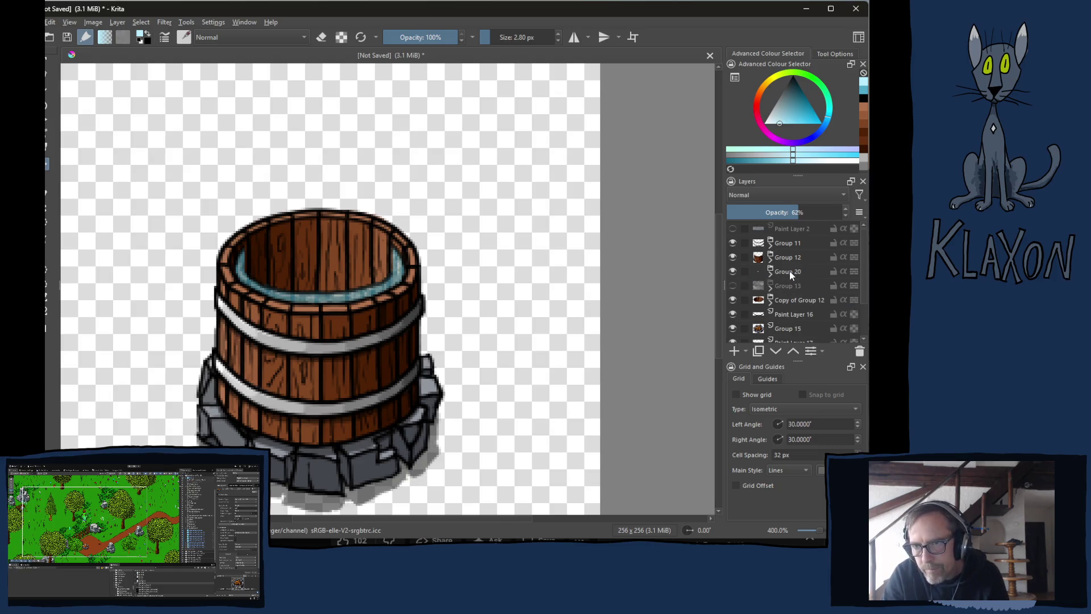
Group Group 11 and Group 12 together into a collapsed Group 21.
click(791, 273)
click(789, 243)
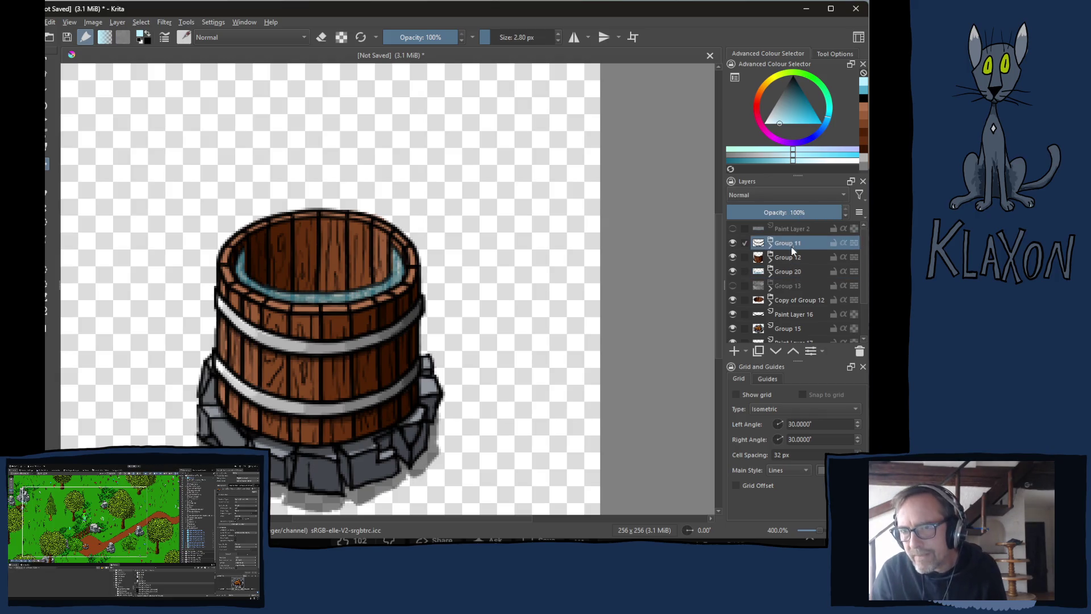
shift+click(789, 259)
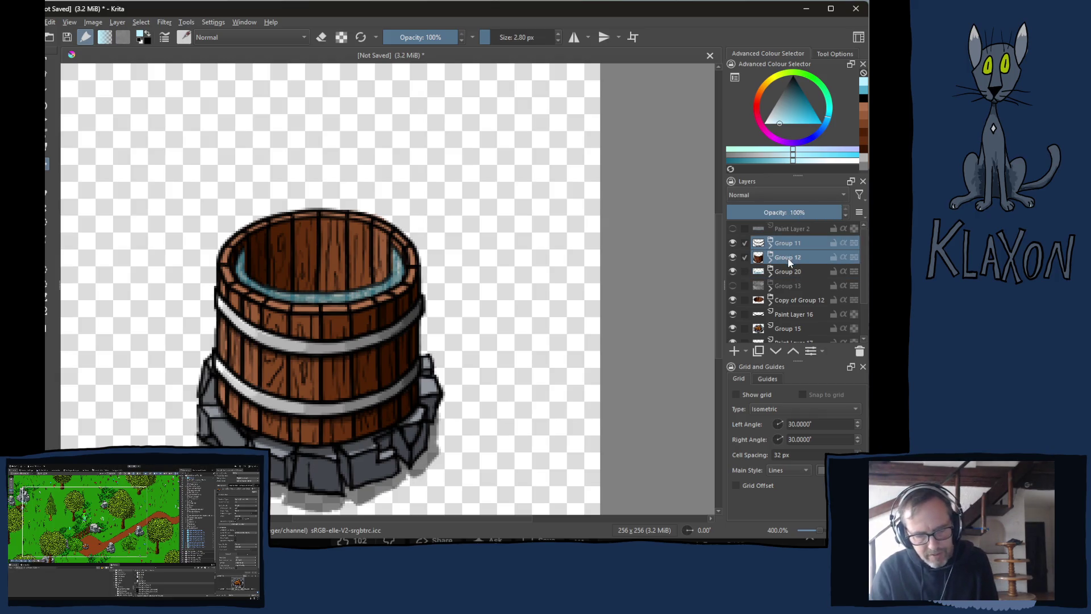
key(ctrl+g)
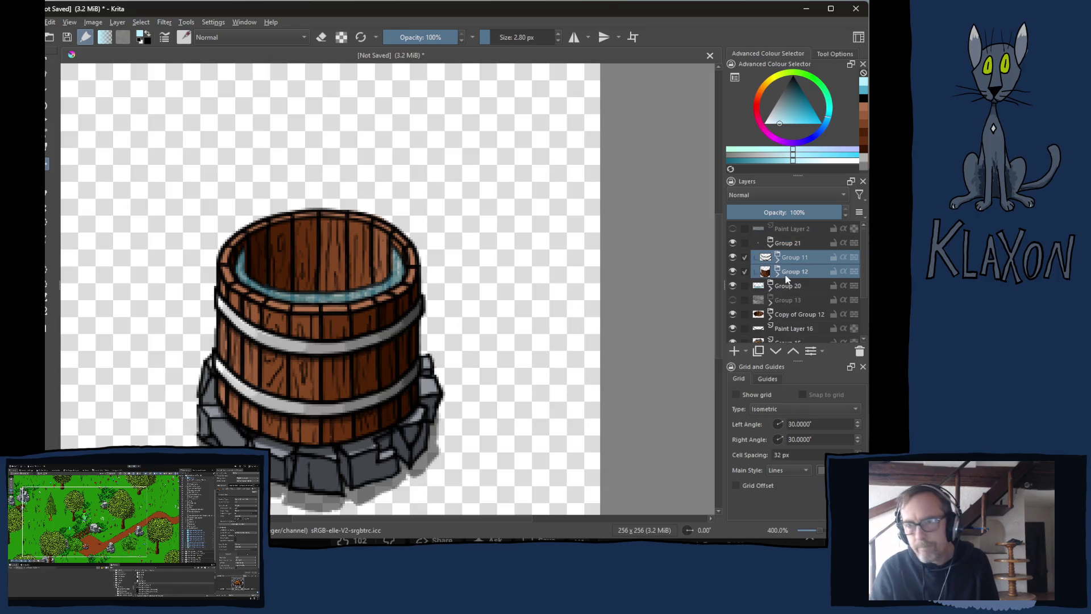
click(770, 245)
Rename Group 21 to BarrelFront, Group 20 to Water and Group 13 to Pot.
double_click(782, 243)
text(Ba)
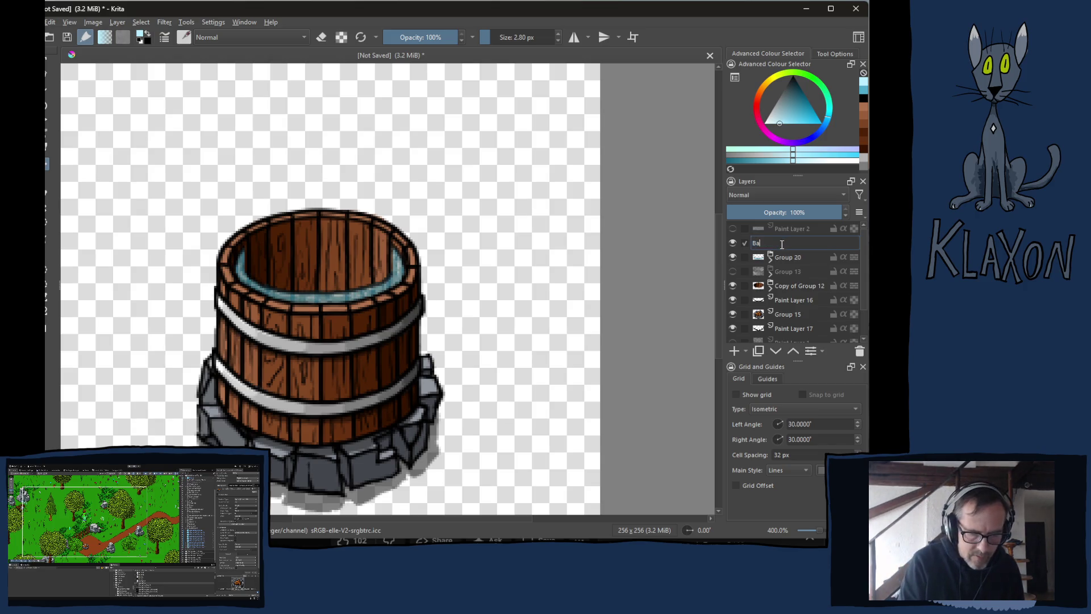
text(rrelF)
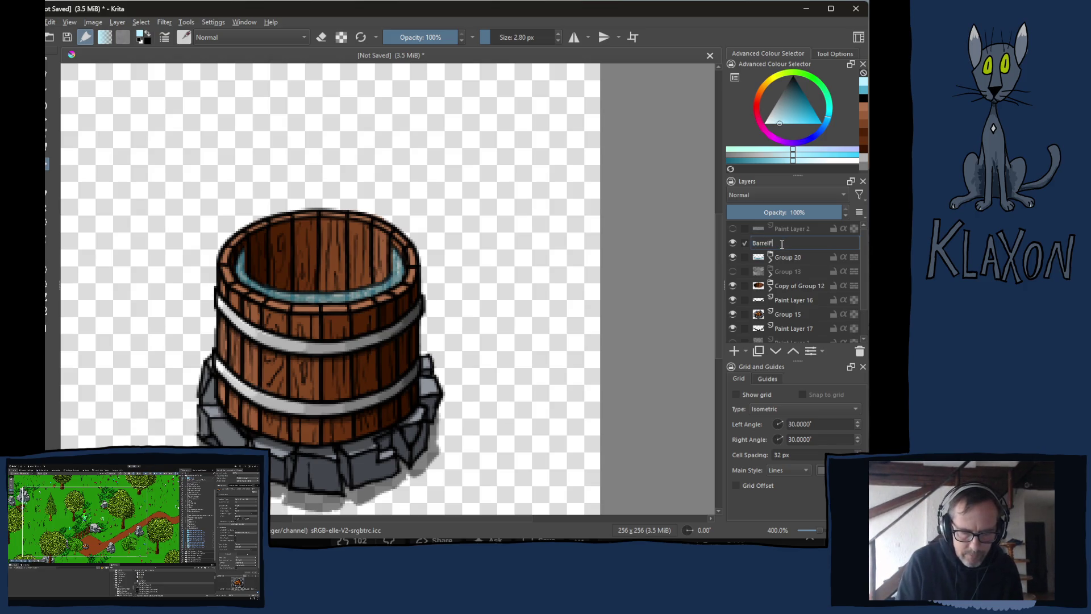
text(ront)
key(Return)
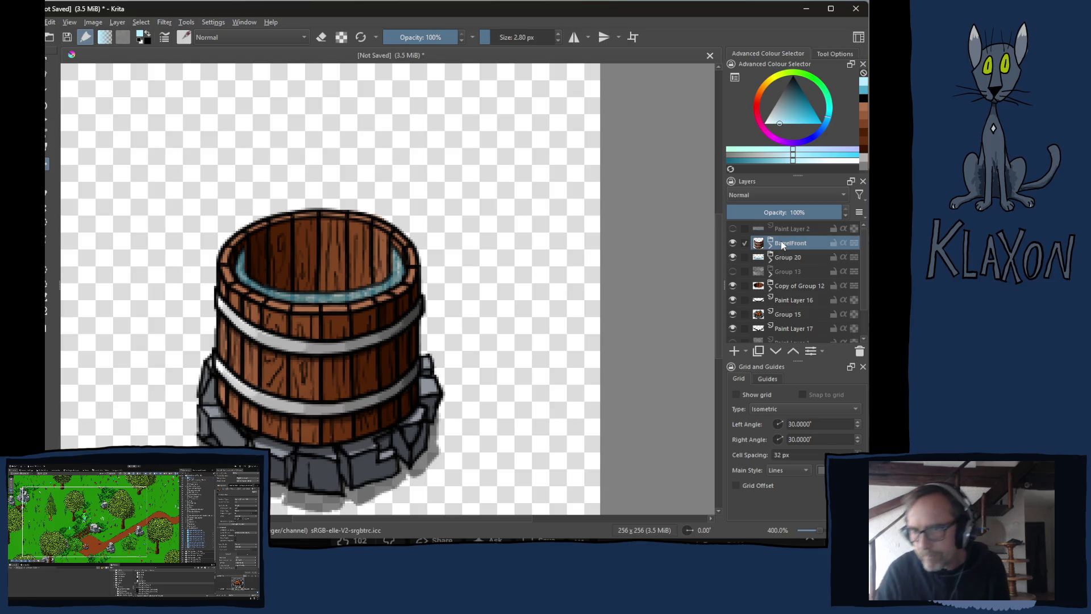
double_click(784, 256)
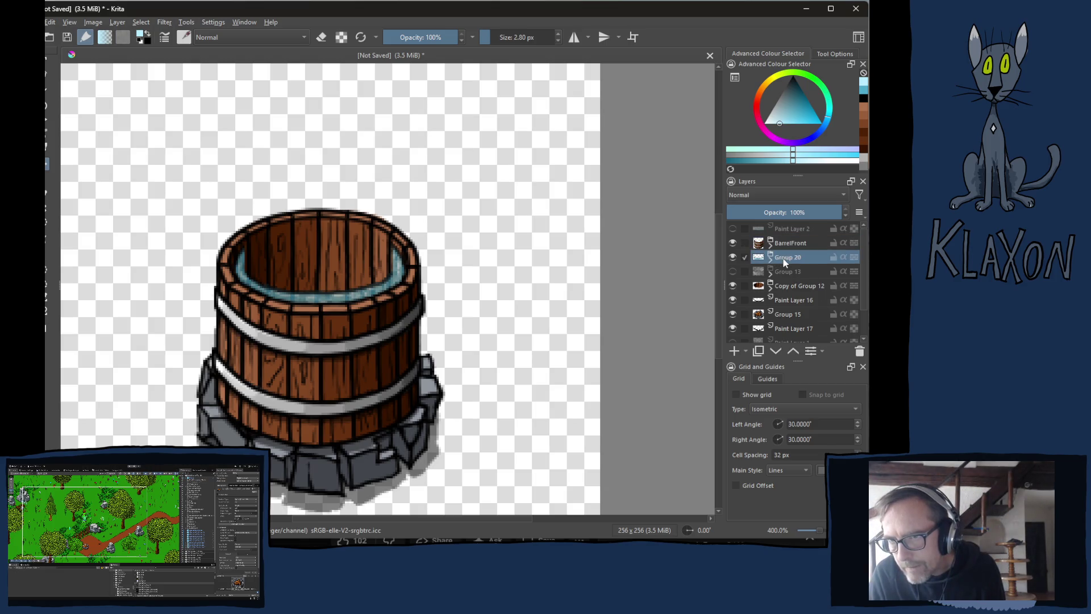
text(Water)
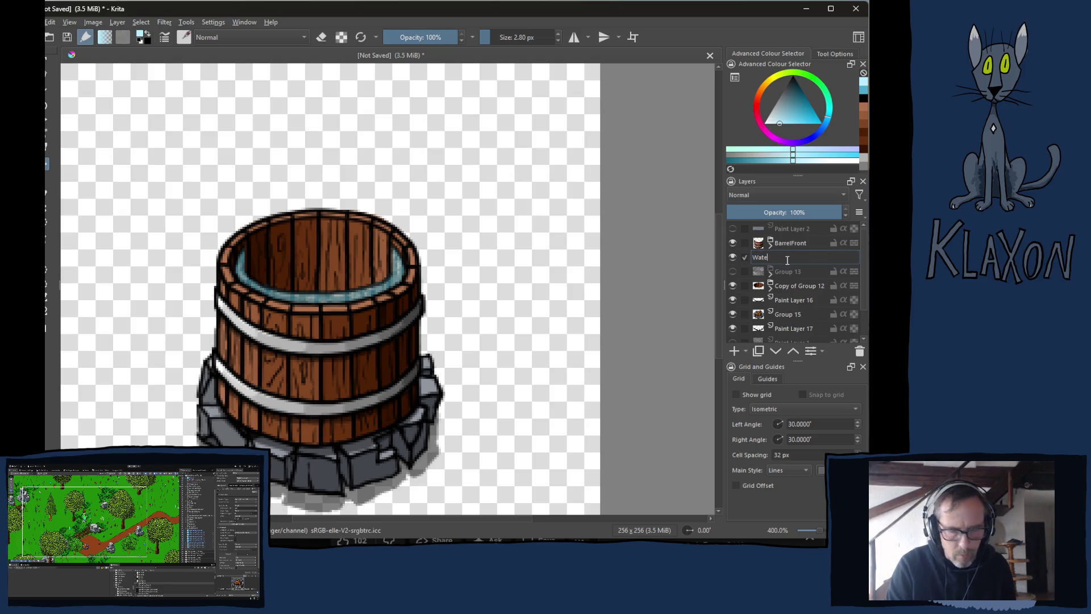
key(Return)
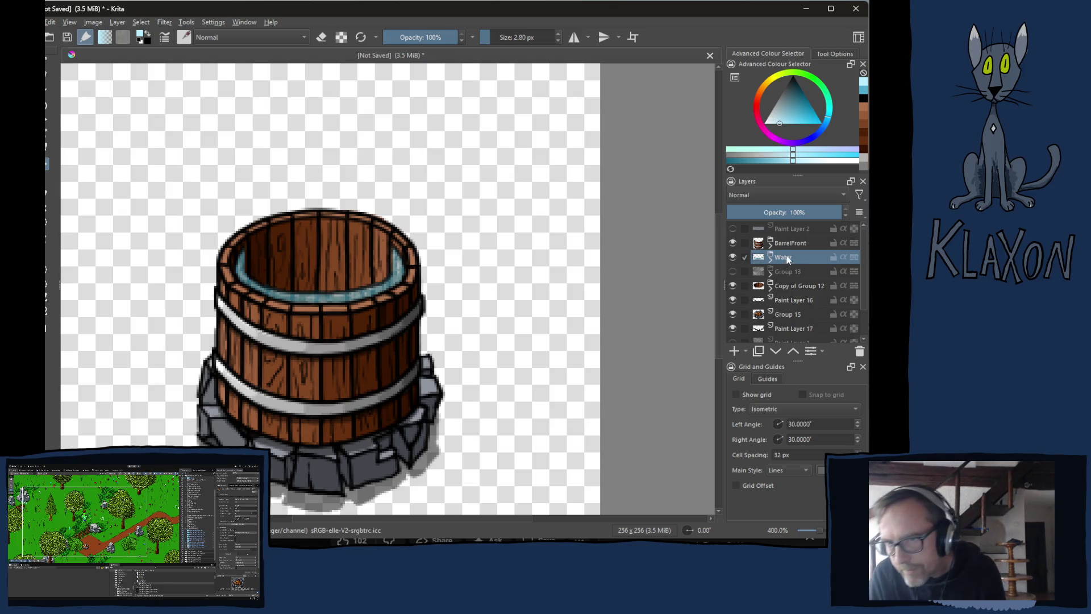
click(784, 277)
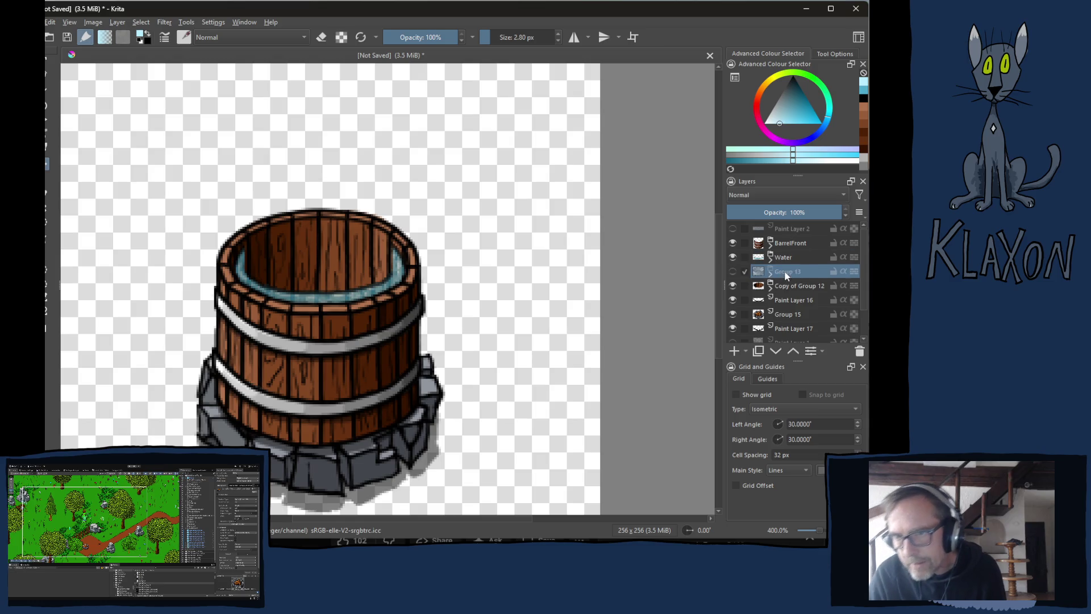
double_click(786, 272)
text(Pot)
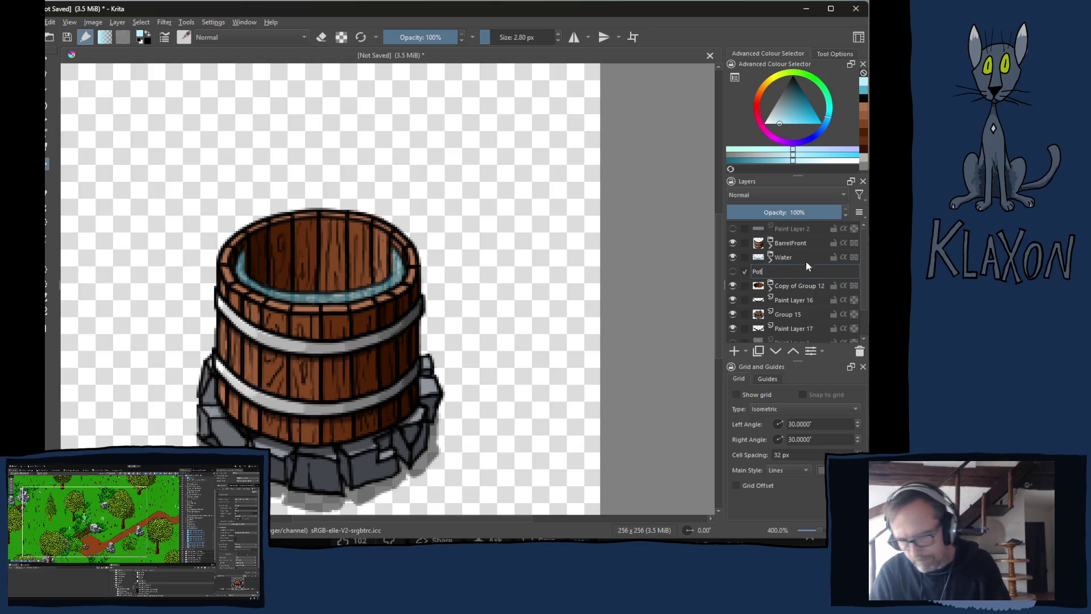
key(Return)
Rename Copy of Group 12 to BarrelRear and Paint Layer 16 to BarrelShadow.
double_click(790, 286)
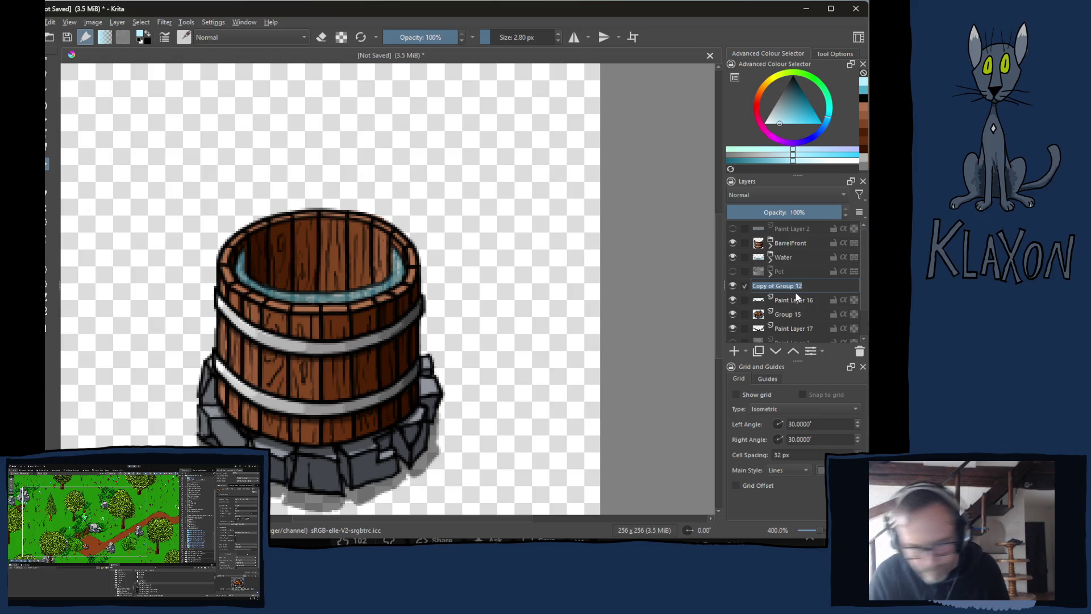
text(B)
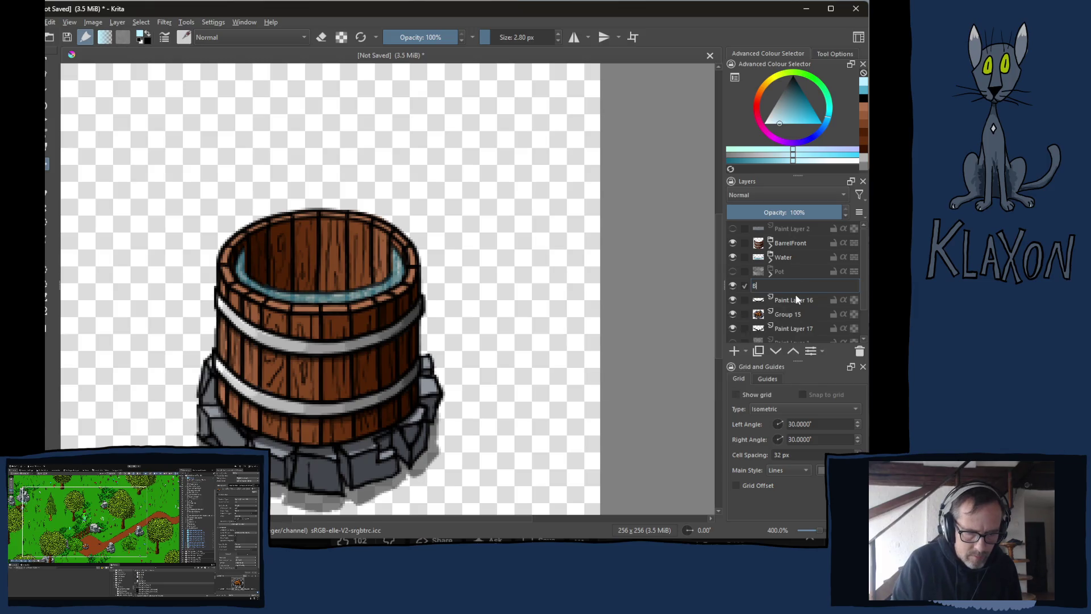
text(arrelR)
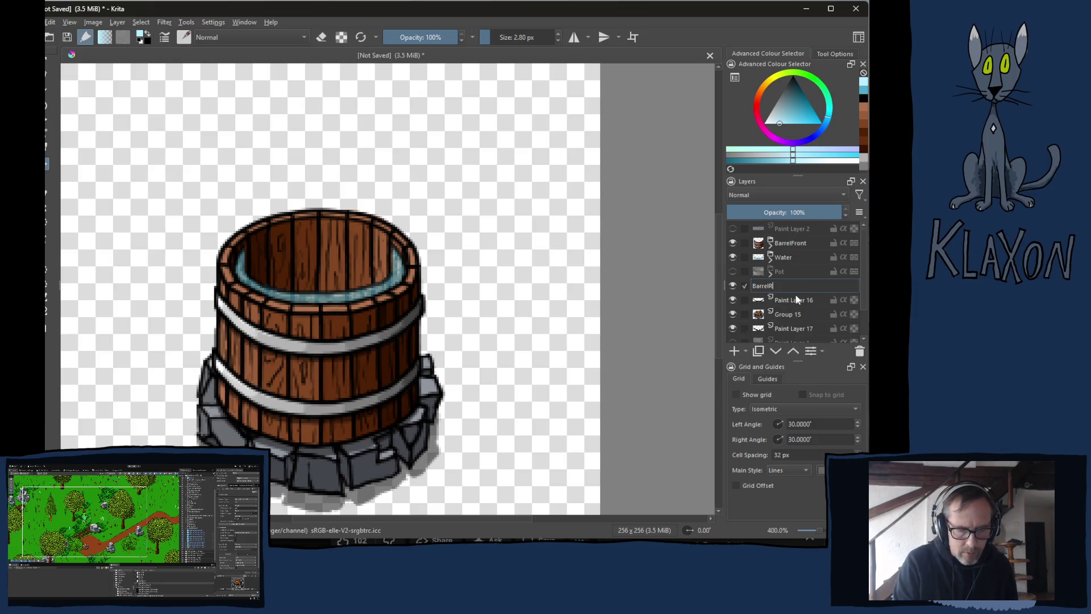
text(ear)
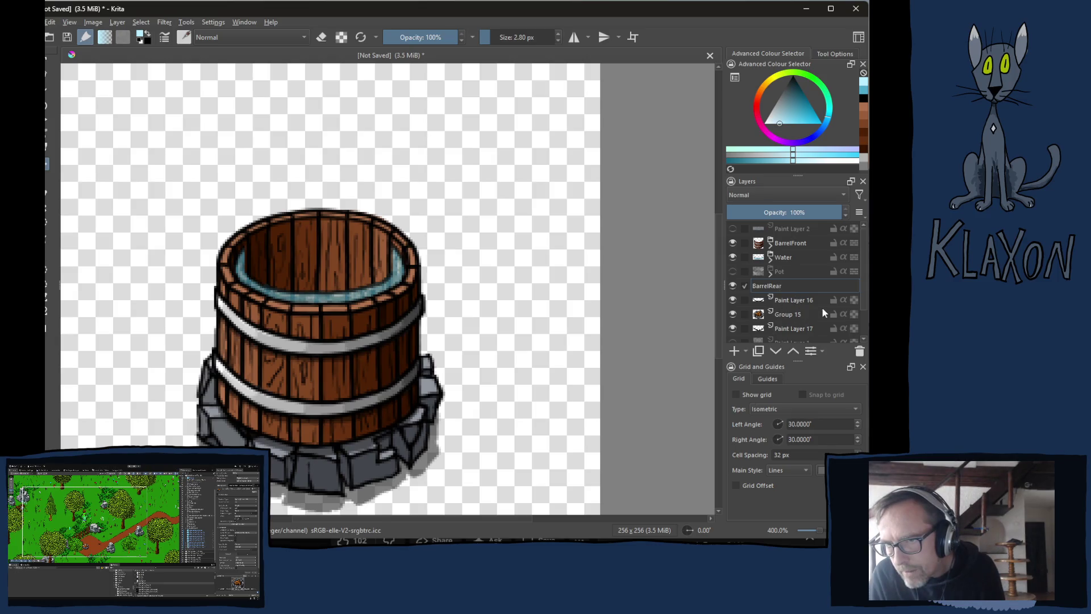
click(789, 300)
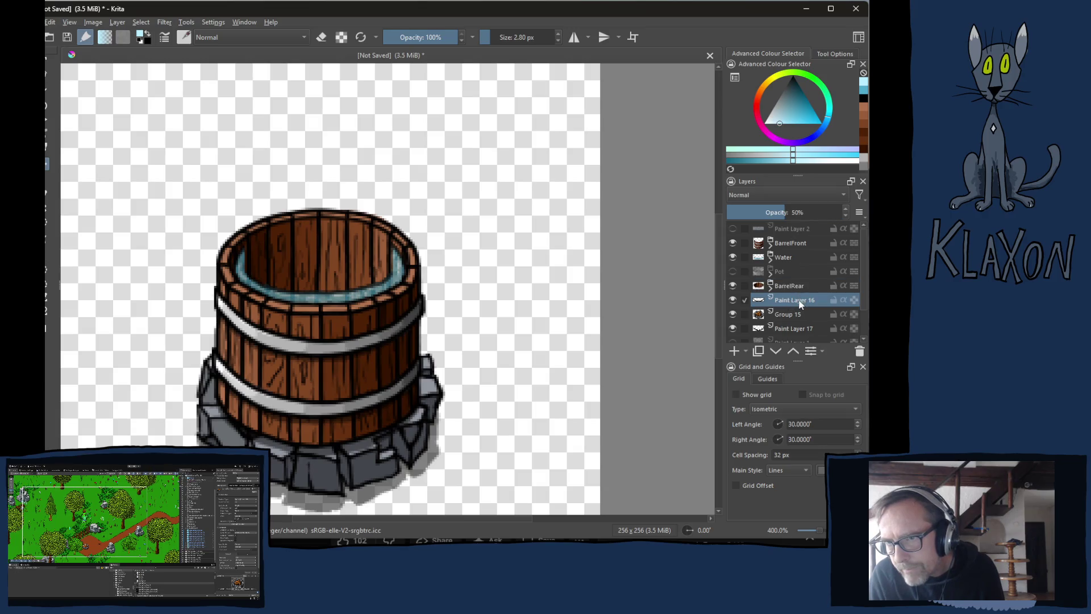
double_click(800, 302)
text(BarrelSha)
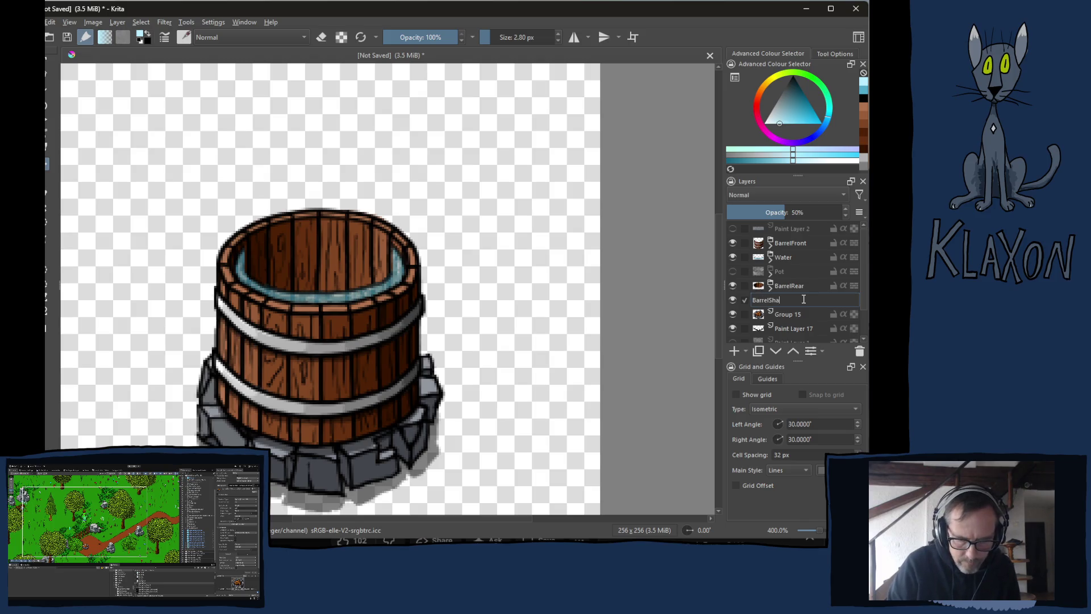
text(dow)
key(Return)
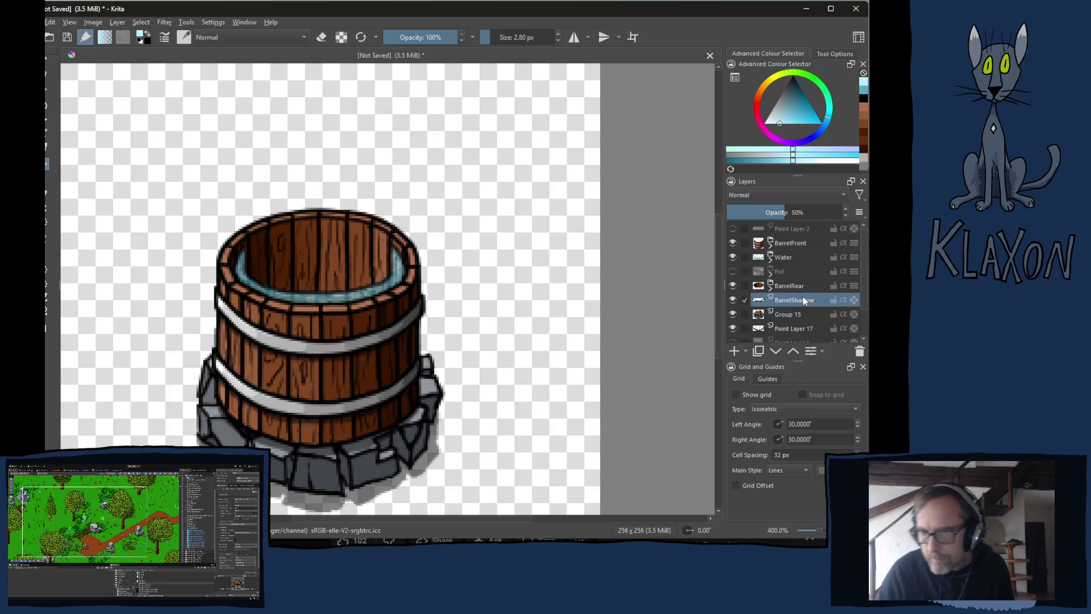
Rename Group 15 to Fire and group it with Paint Layer 17 in a group named Fire, keeping Pot hidden.
double_click(787, 314)
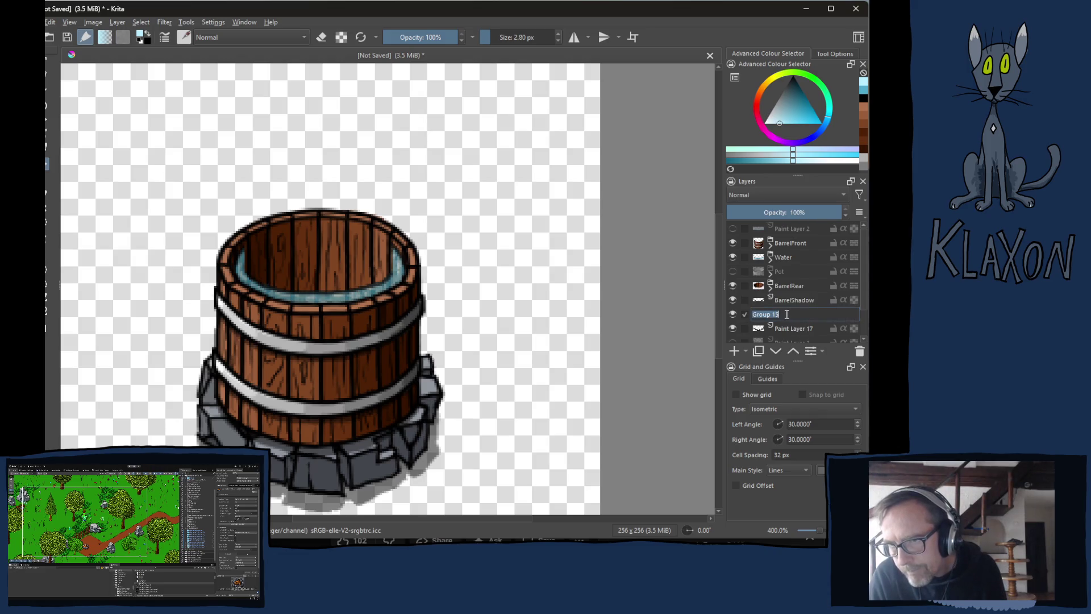
text(Fire)
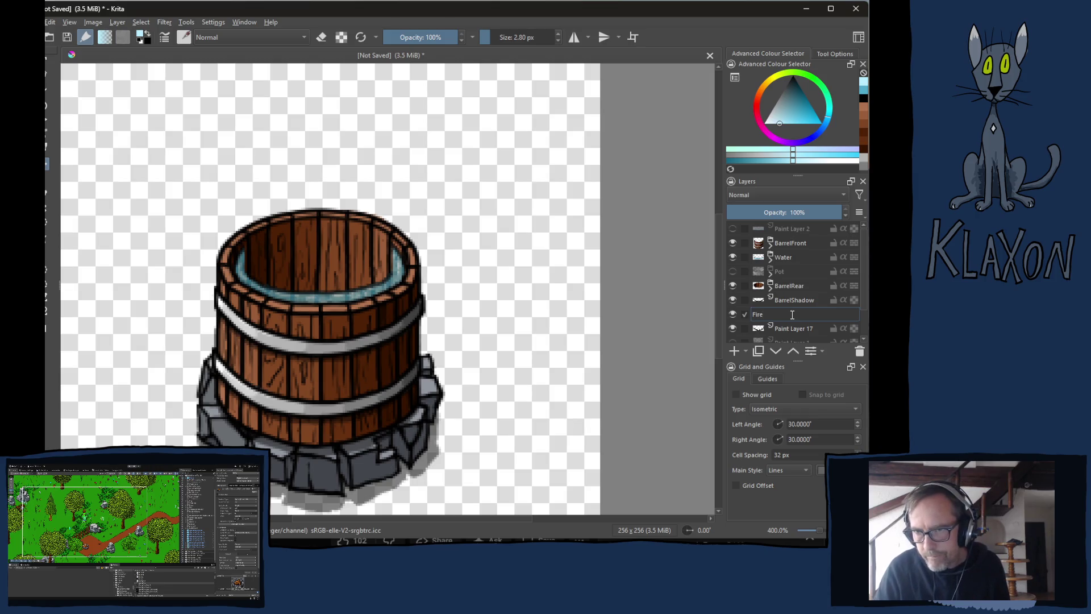
click(790, 329)
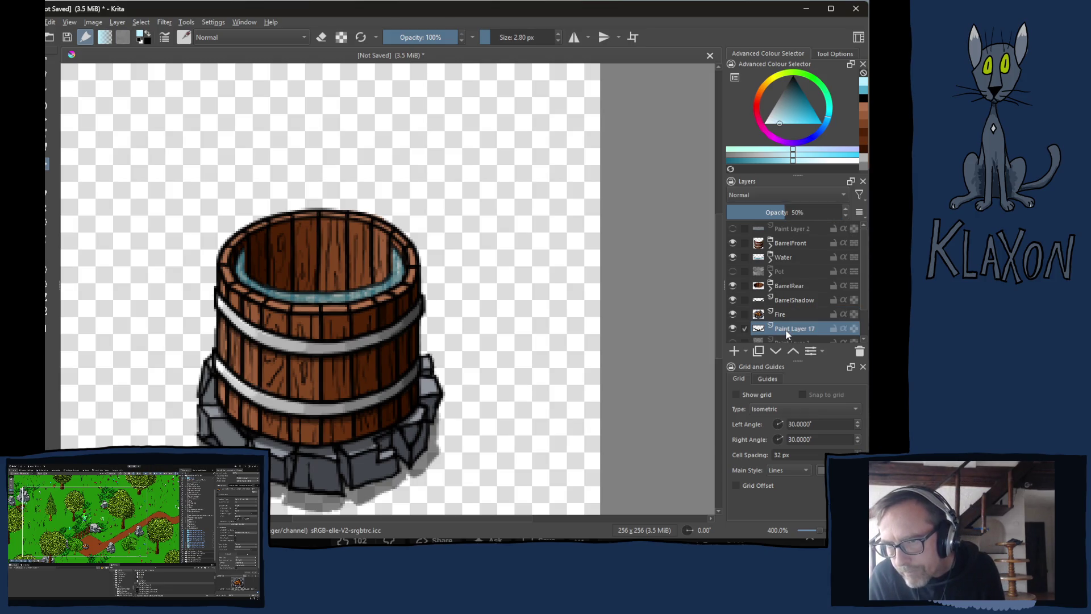
ctrl+click(779, 315)
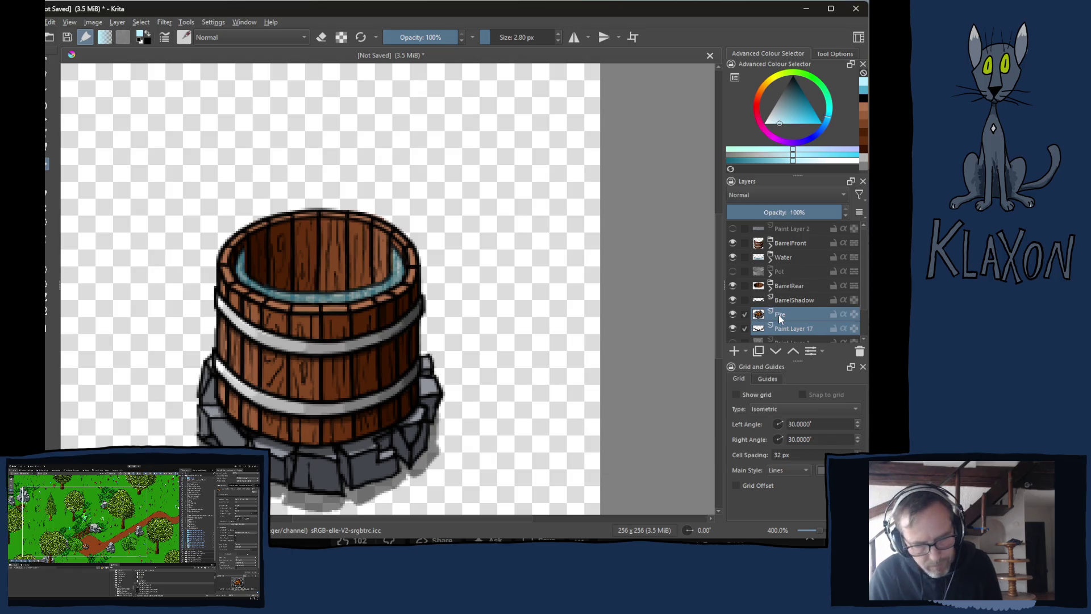
key(ctrl+g)
click(770, 318)
double_click(785, 314)
text(Fire)
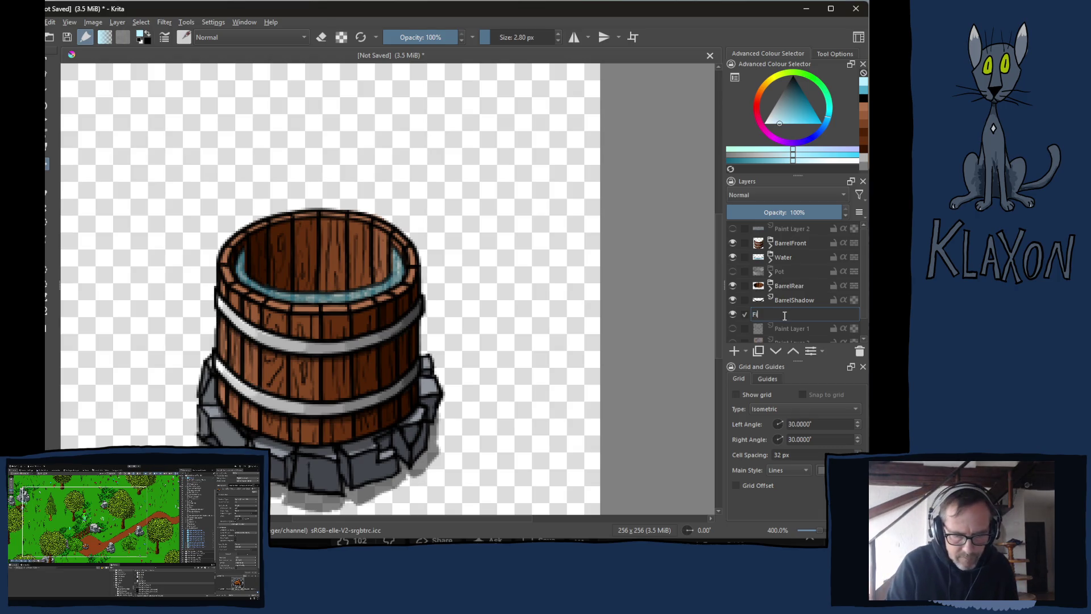
key(Return)
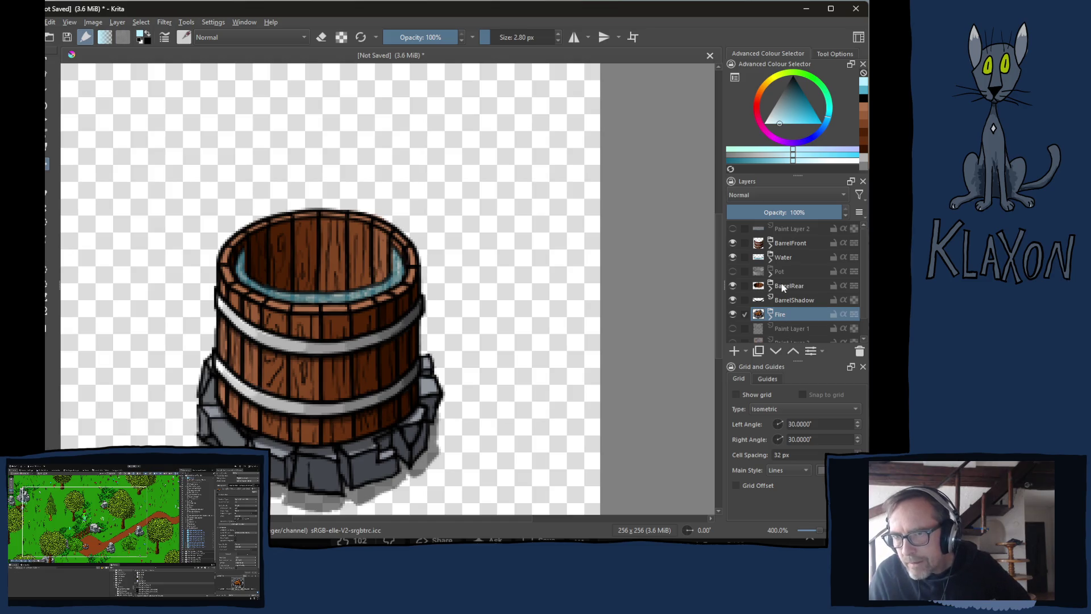
click(733, 271)
click(732, 272)
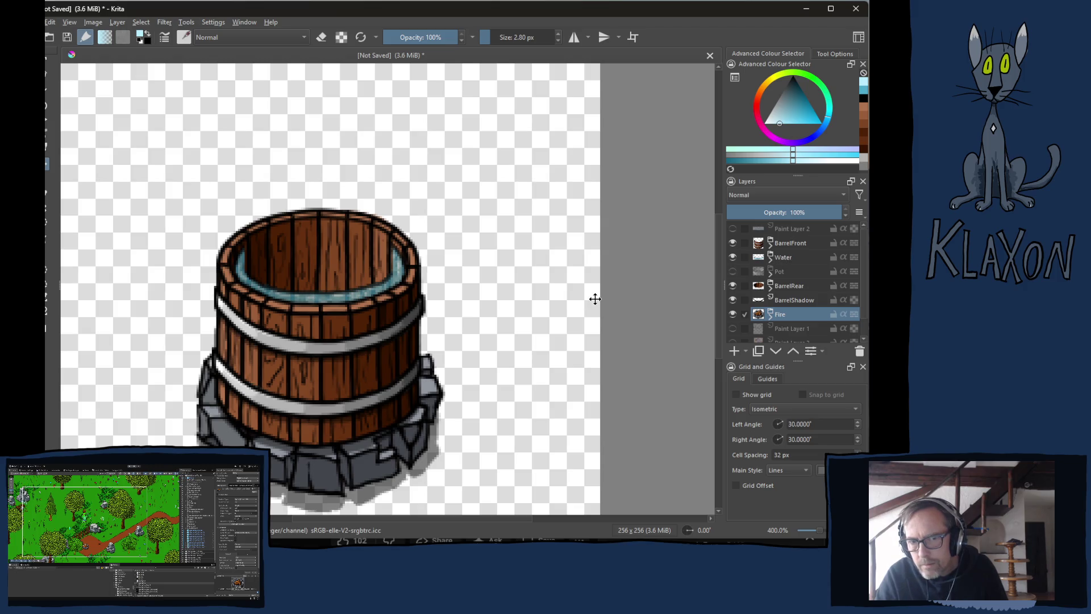
Switch to the Animation workspace, then show the tool options and colour palette panels.
click(859, 37)
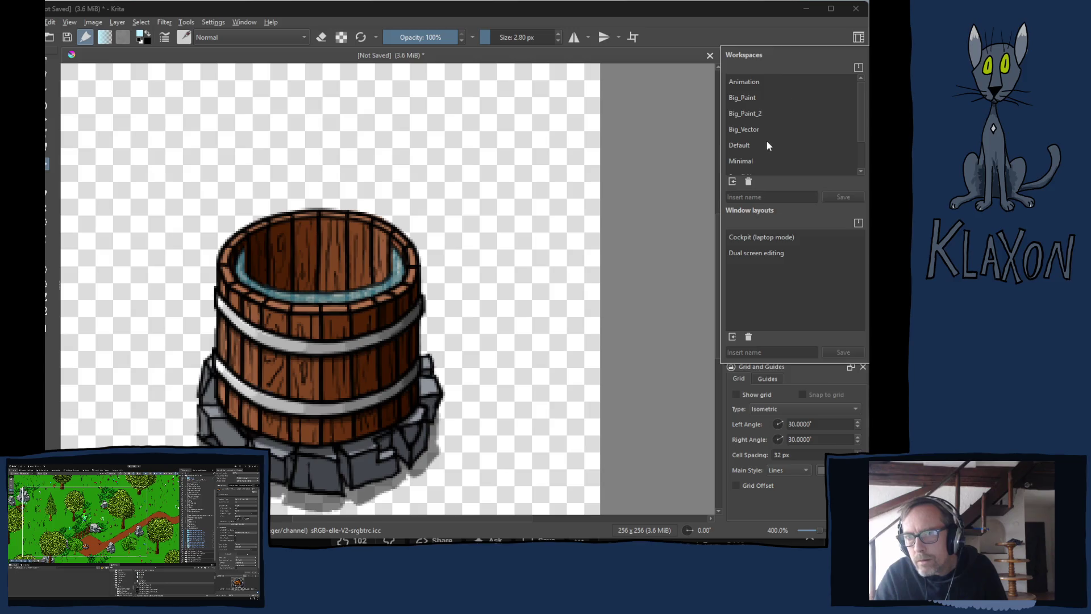
scroll(768, 146, down, 1)
scroll(784, 156, up, 1)
click(752, 84)
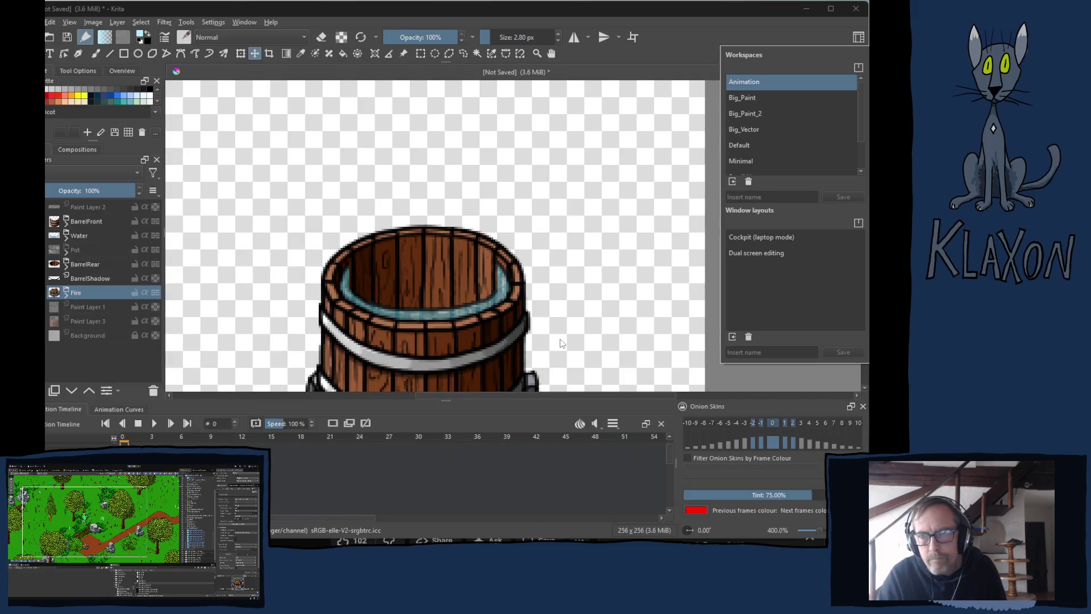
click(810, 44)
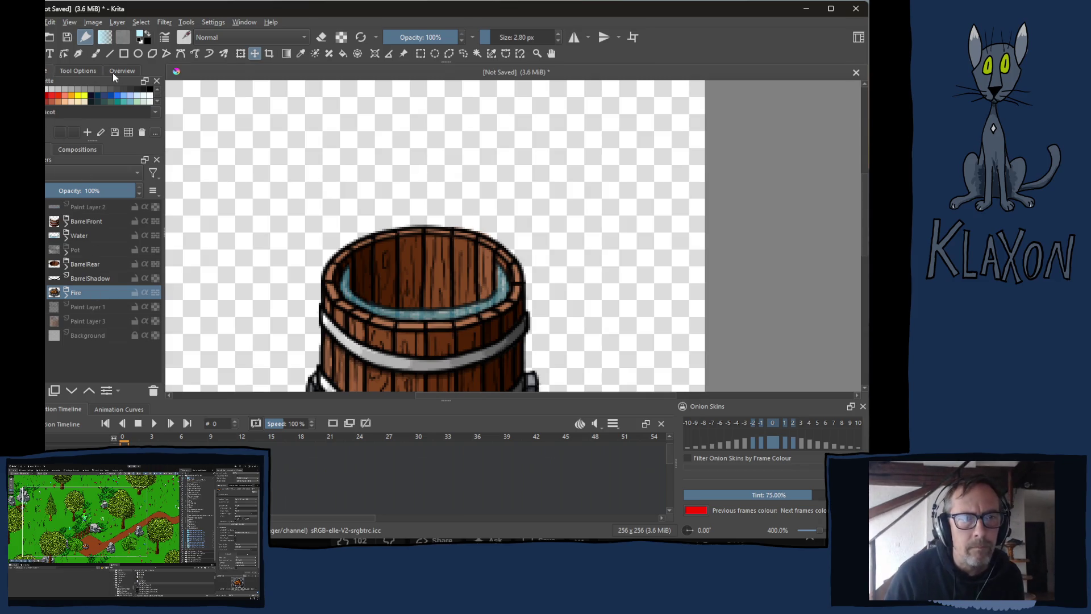
click(77, 72)
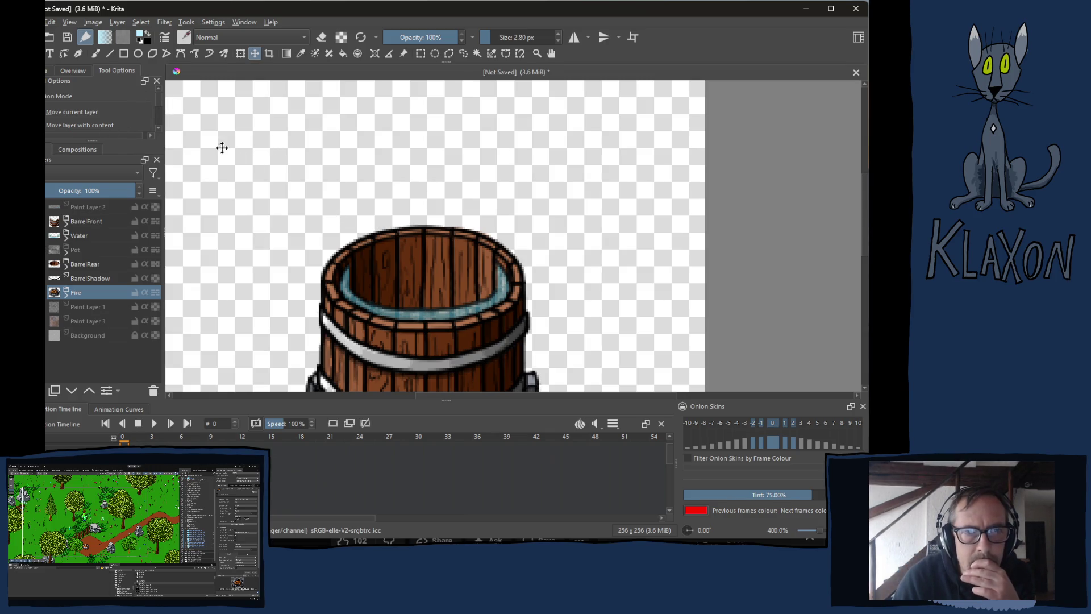
click(45, 70)
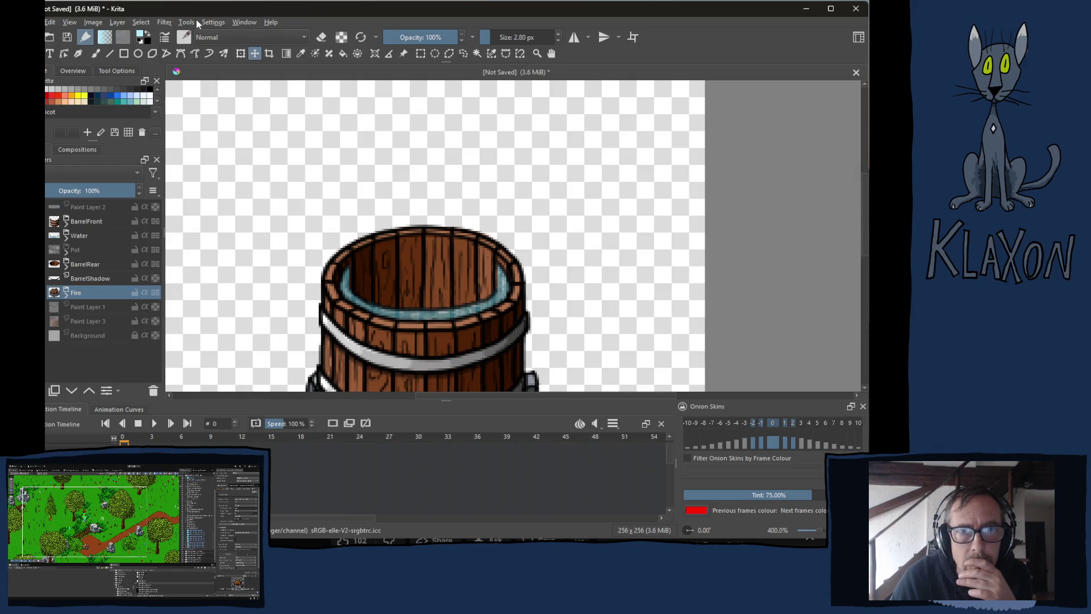
Add the Advanced Colour Selector docker from Settings > Dockers.
click(213, 23)
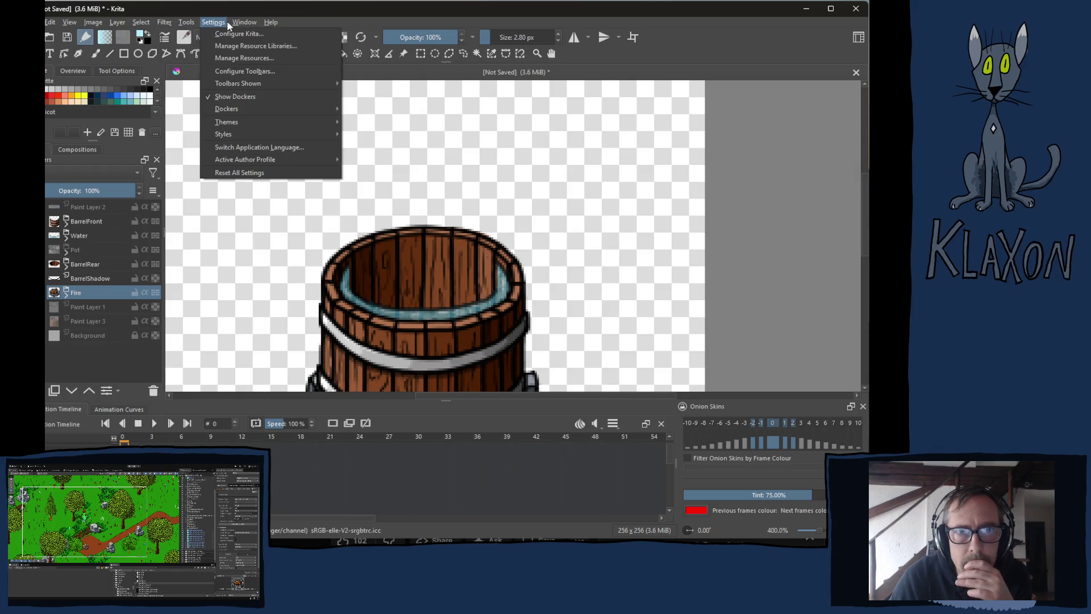
mouse_move(237, 111)
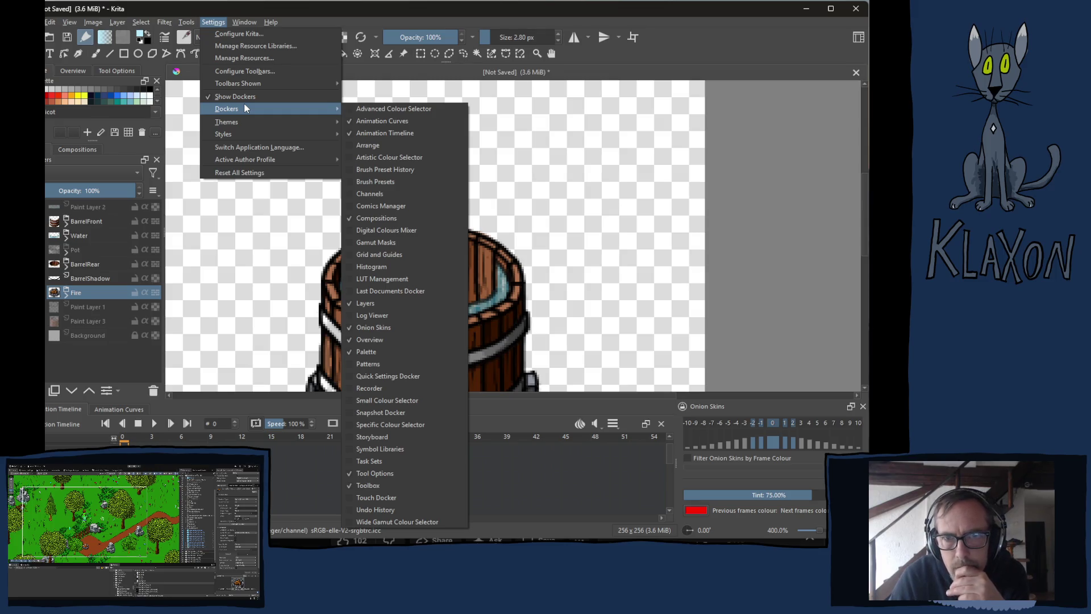
click(394, 109)
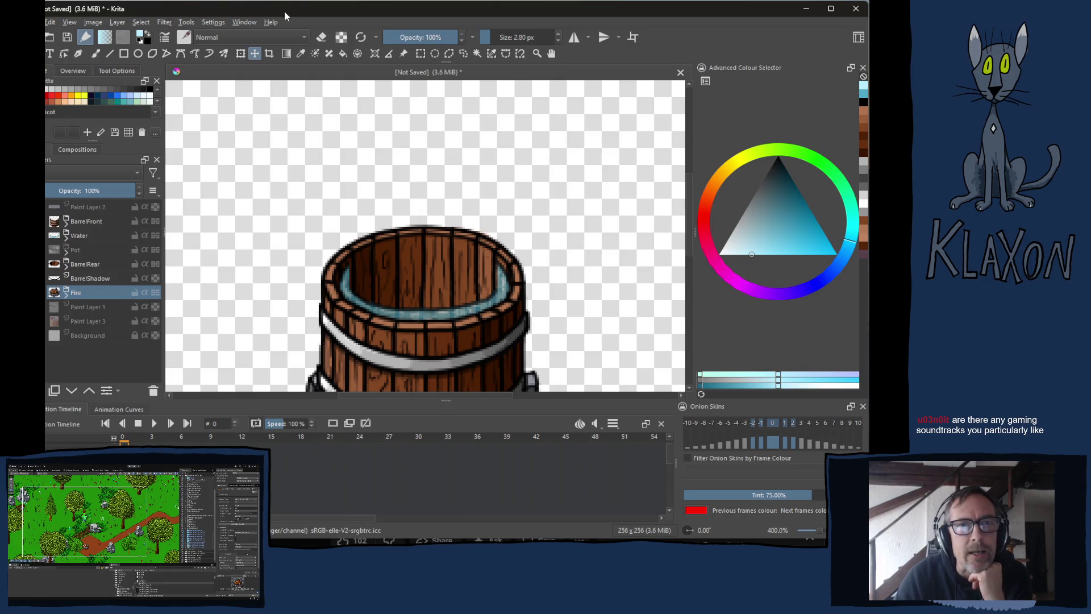
Briefly view the Animation Curves docker, return to the timeline, and browse the panel list unchanged.
click(250, 23)
mouse_move(225, 22)
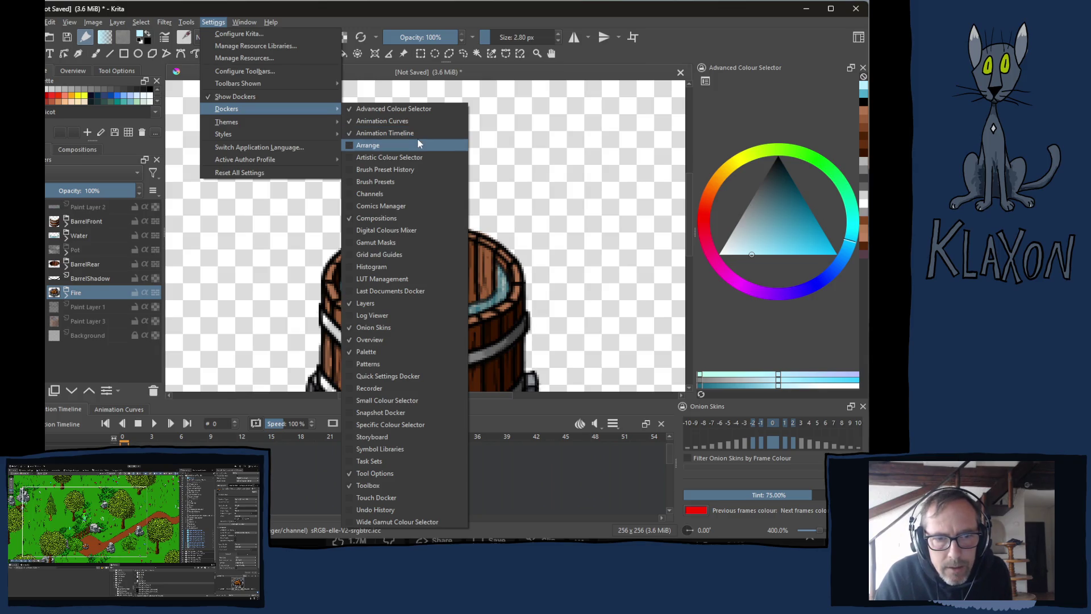
click(382, 121)
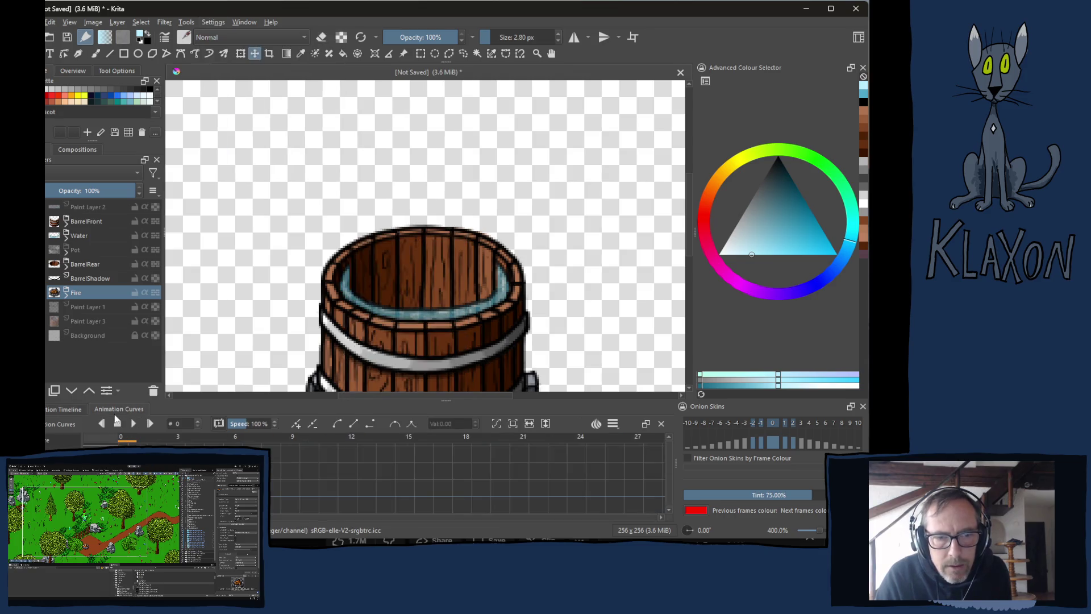
click(62, 409)
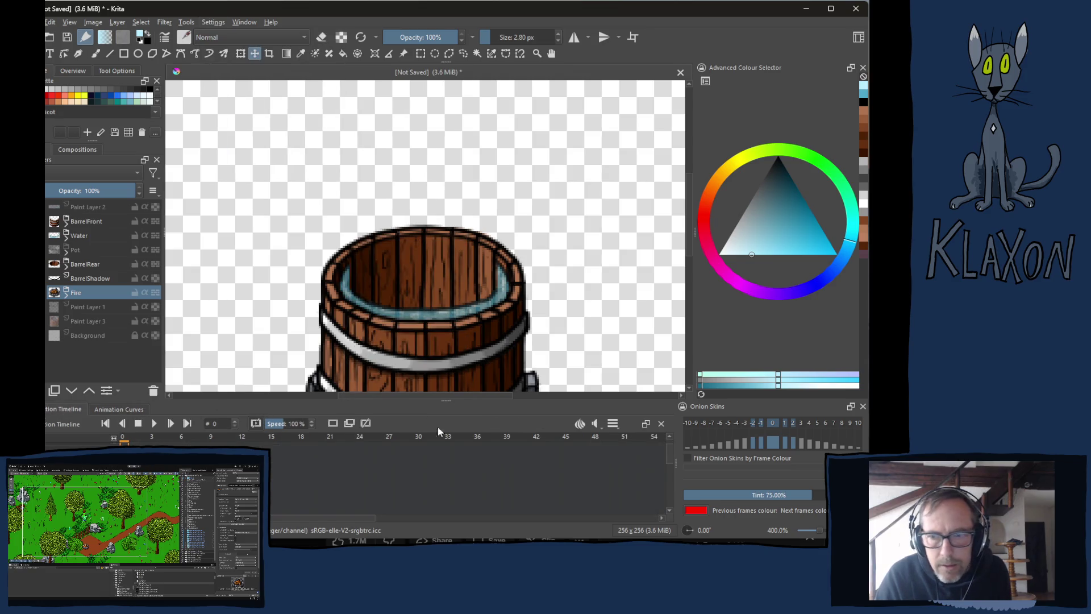
click(243, 23)
mouse_move(213, 23)
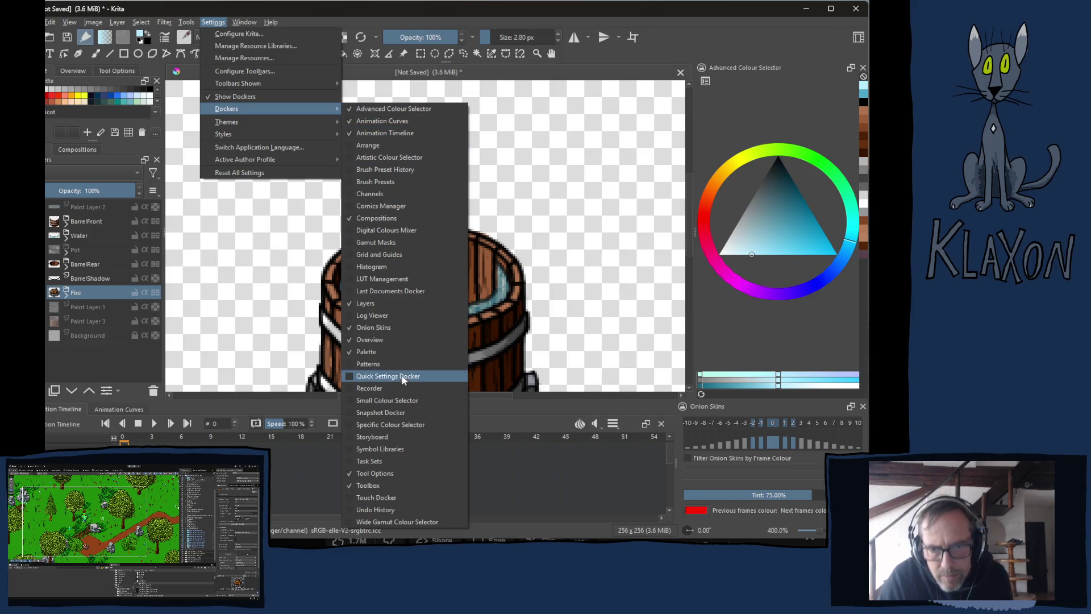
click(619, 83)
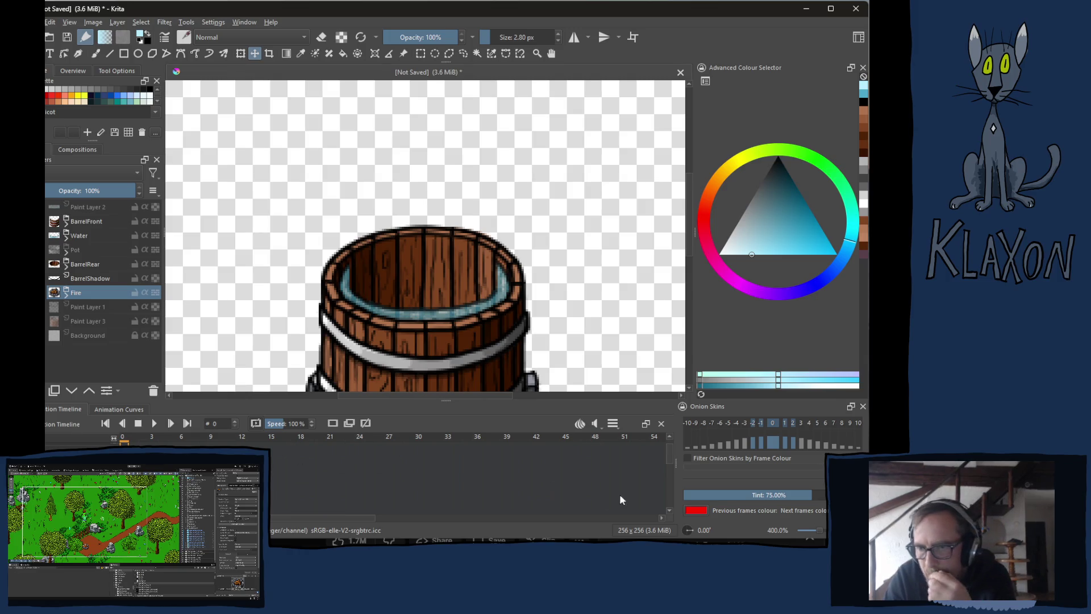
scroll(747, 495, down, 1)
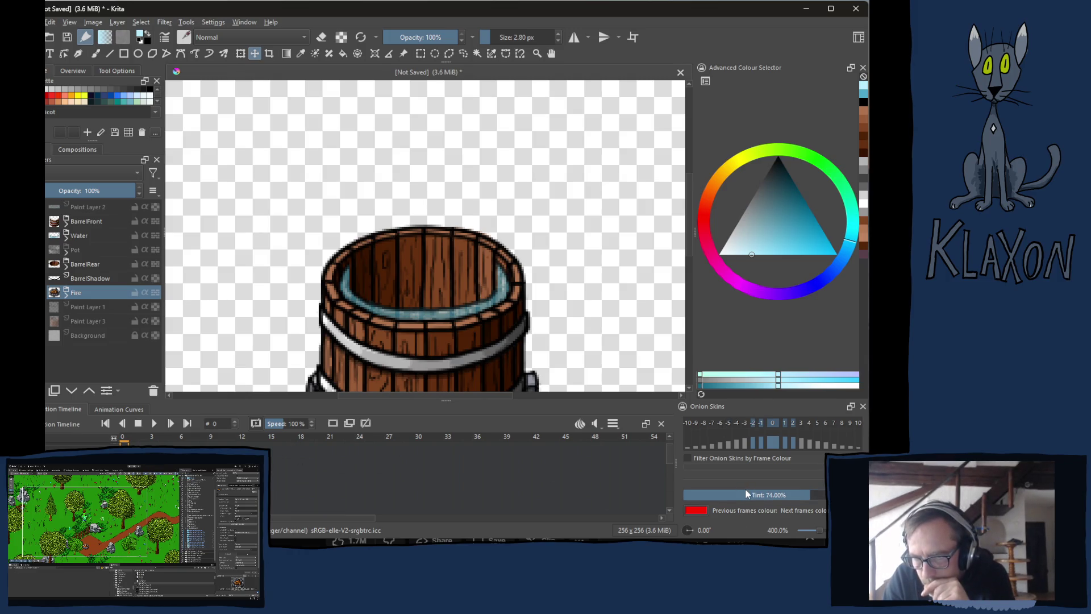
click(614, 423)
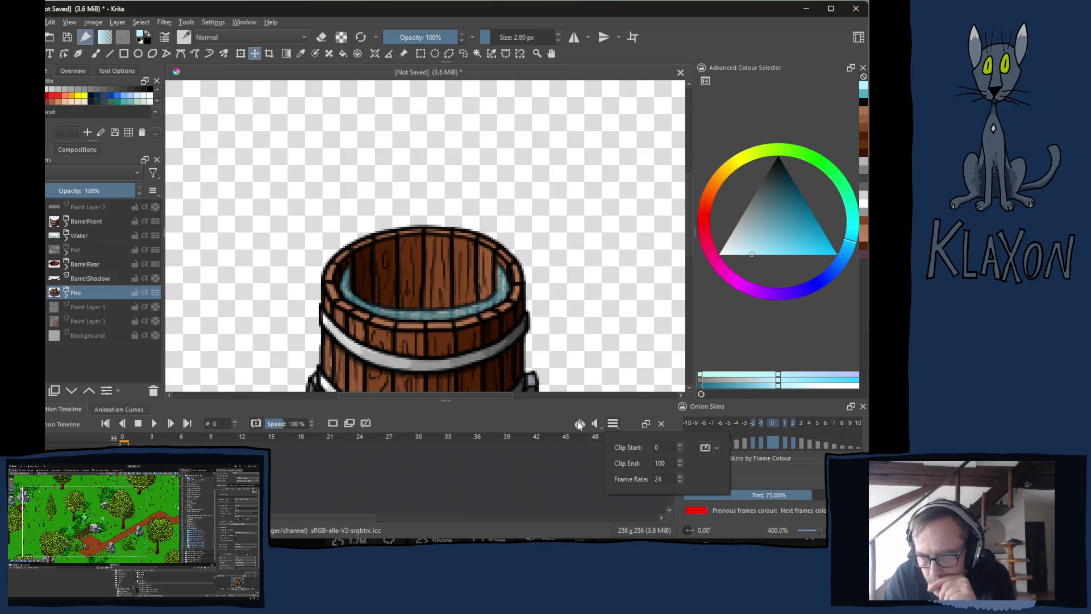
click(594, 425)
click(595, 425)
click(594, 425)
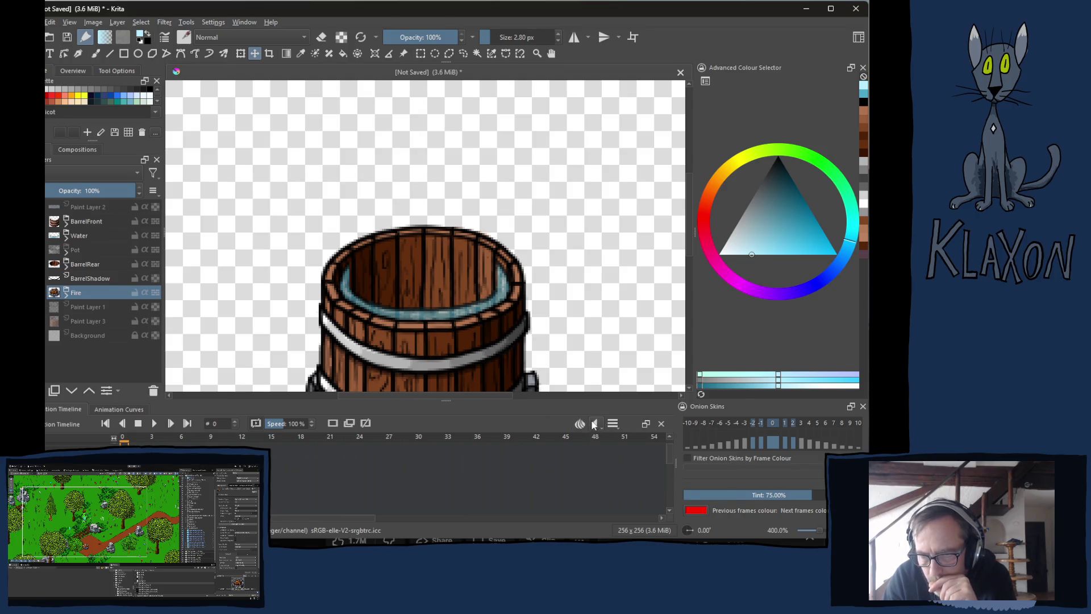
click(580, 424)
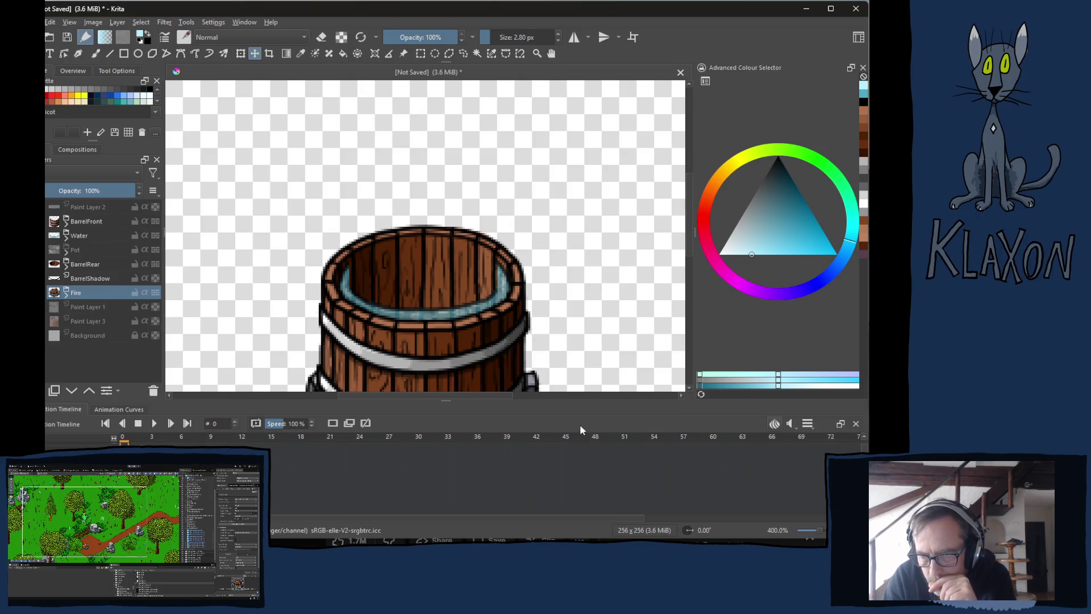
click(774, 424)
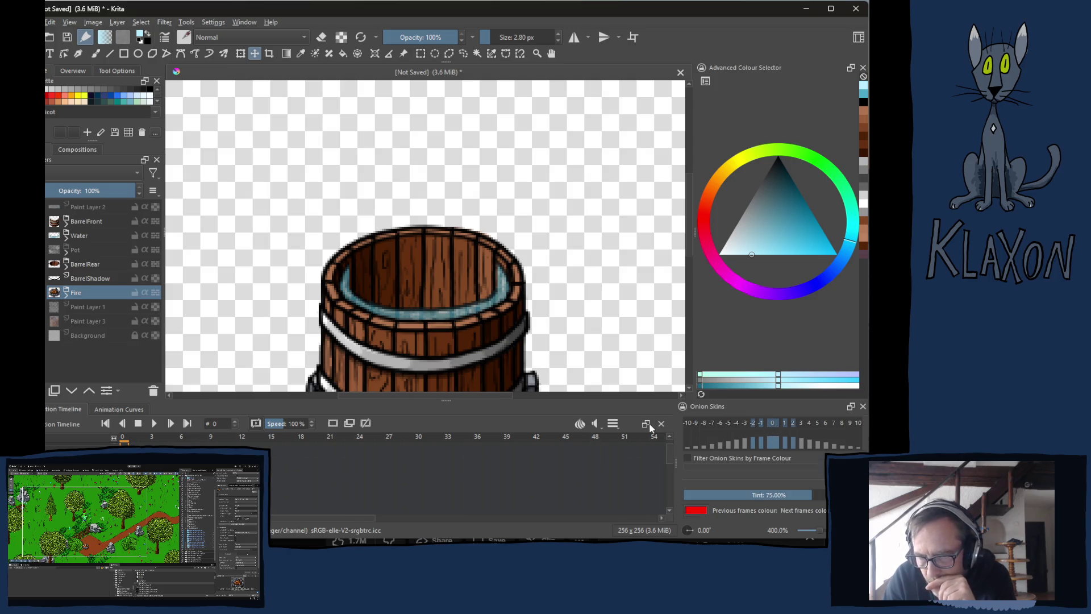
click(613, 425)
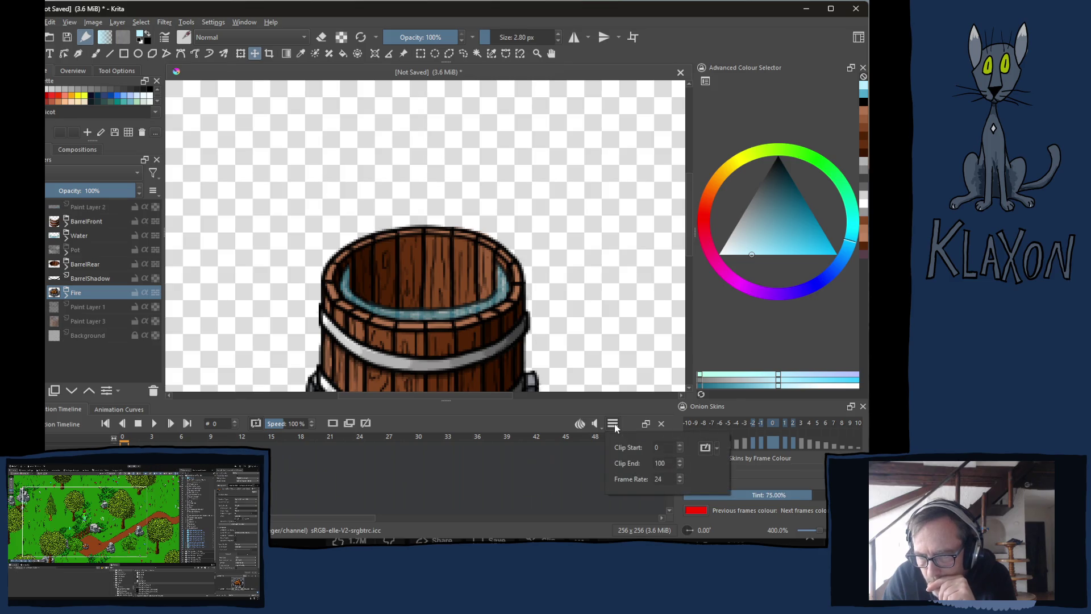
click(567, 429)
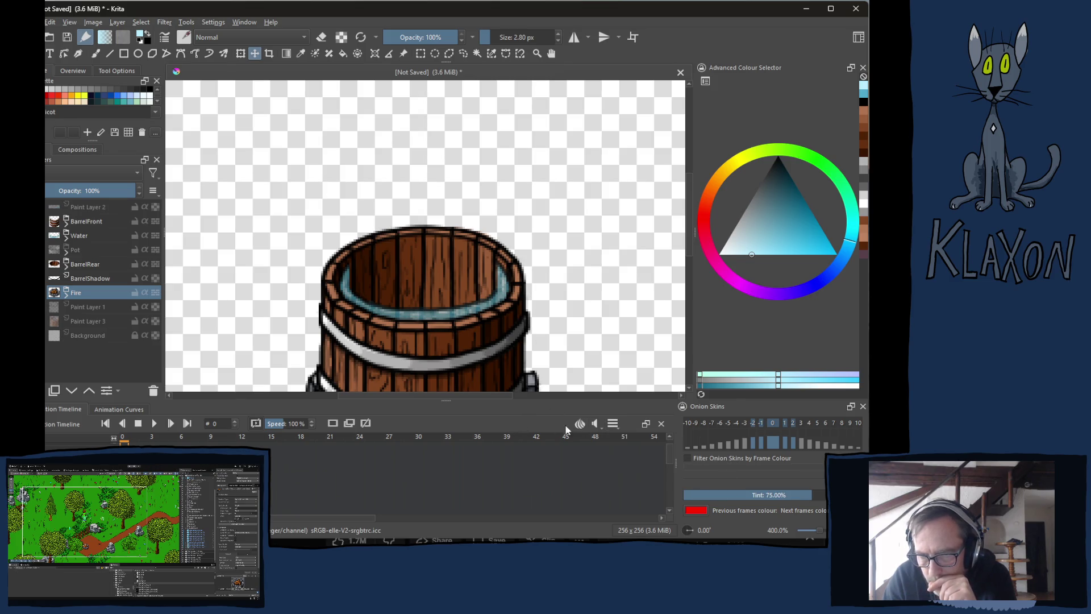
click(614, 425)
click(622, 407)
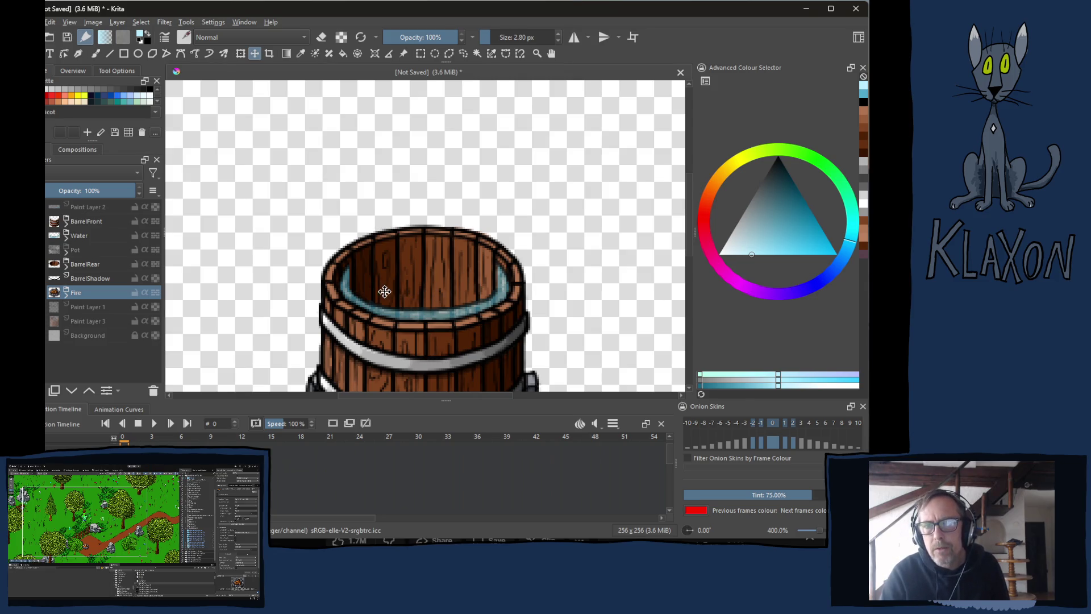
Expand the Water group and select Paint Layer 19.
scroll(370, 293, up, 3)
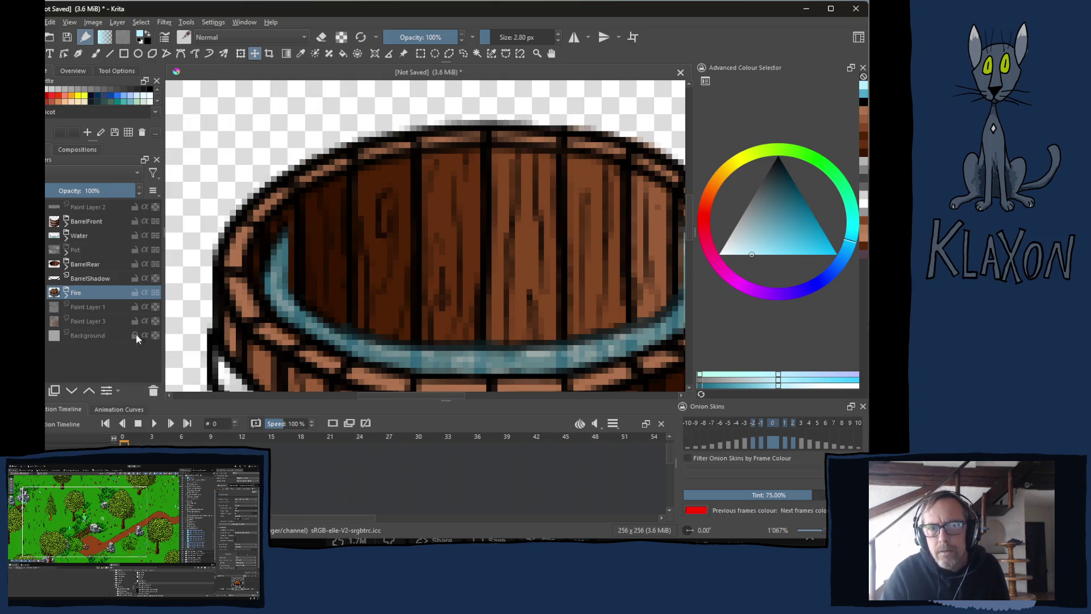
click(83, 233)
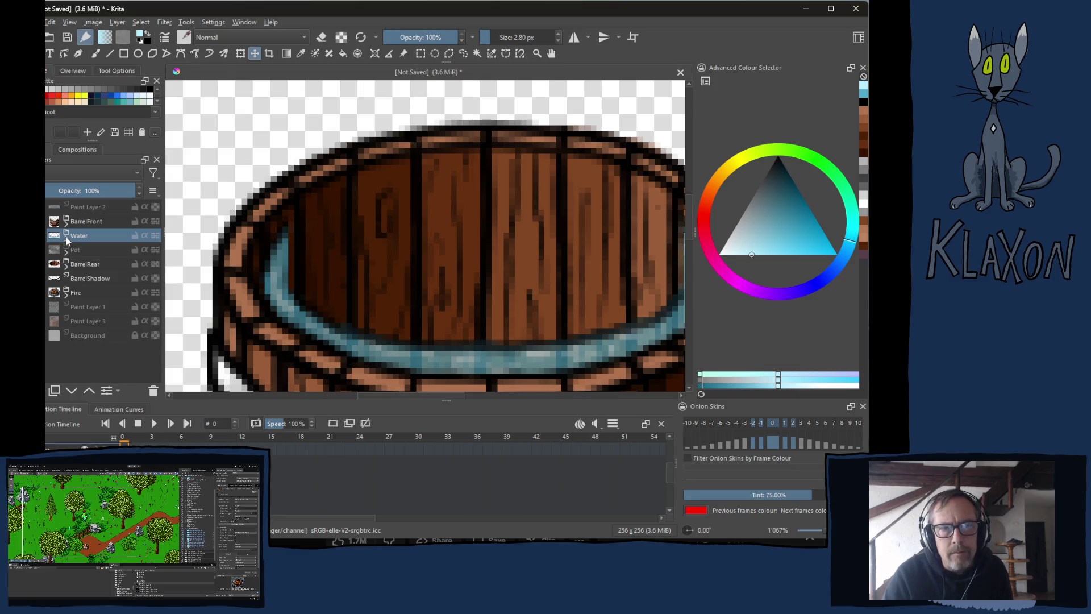
click(66, 242)
click(92, 250)
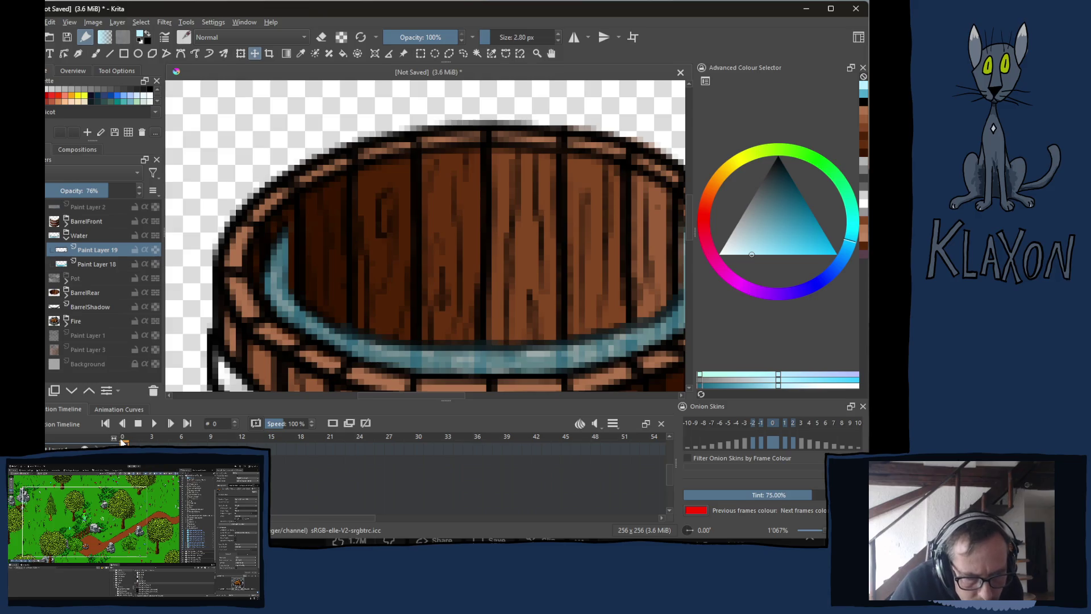
Widen the Layers docker and add starting keyframes for Paint Layers 19 and 18.
mouse_move(121, 442)
mouse_down()
mouse_move(162, 442)
mouse_move(116, 443)
mouse_up()
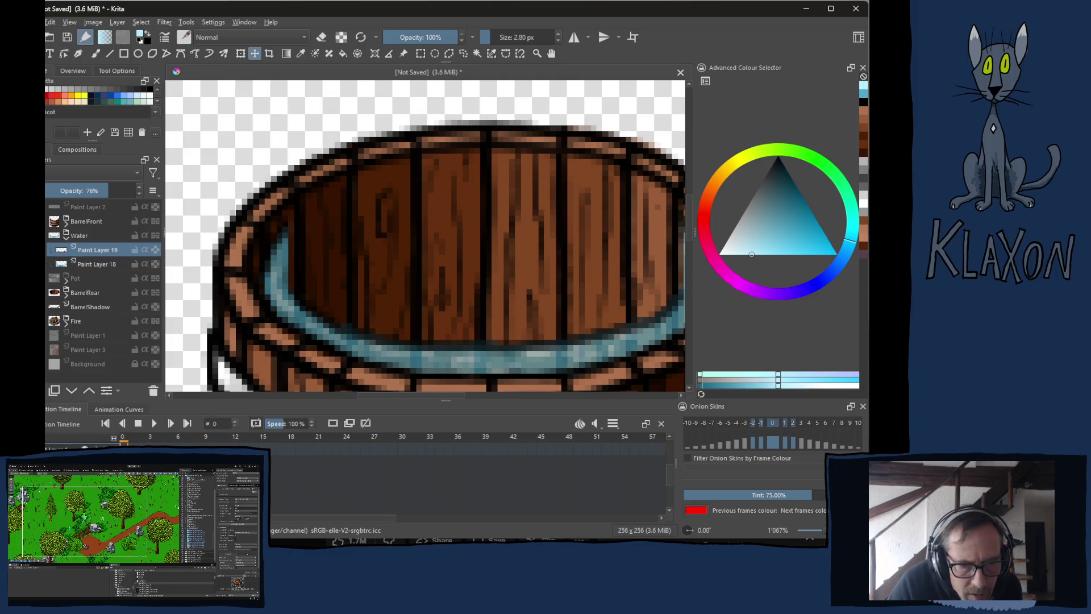
scroll(313, 520, right, 2)
scroll(319, 518, left, 2)
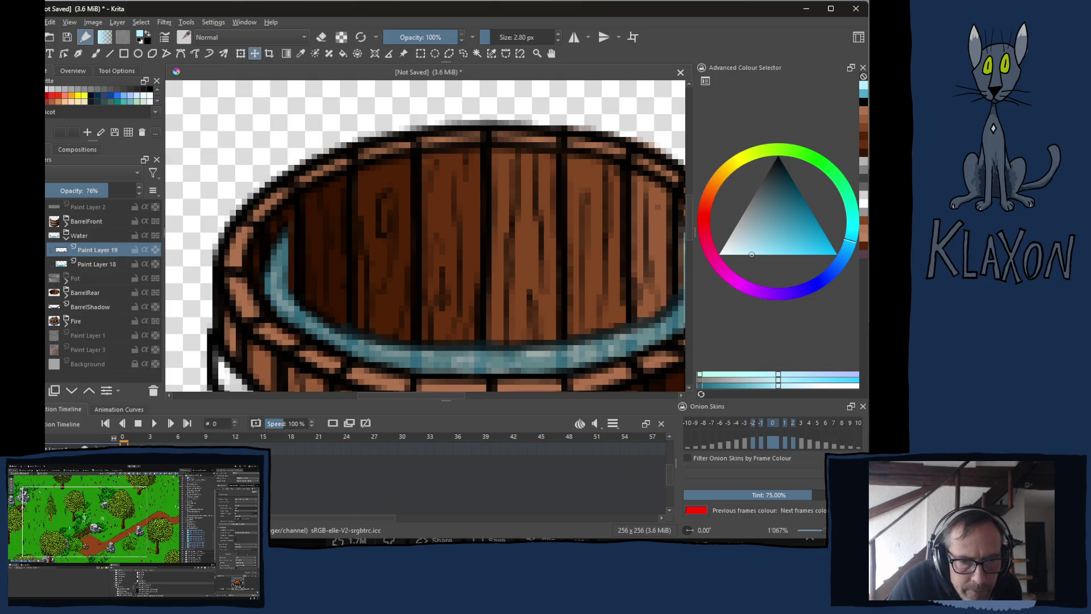
mouse_move(164, 316)
mouse_down()
mouse_move(211, 321)
mouse_move(165, 330)
mouse_up()
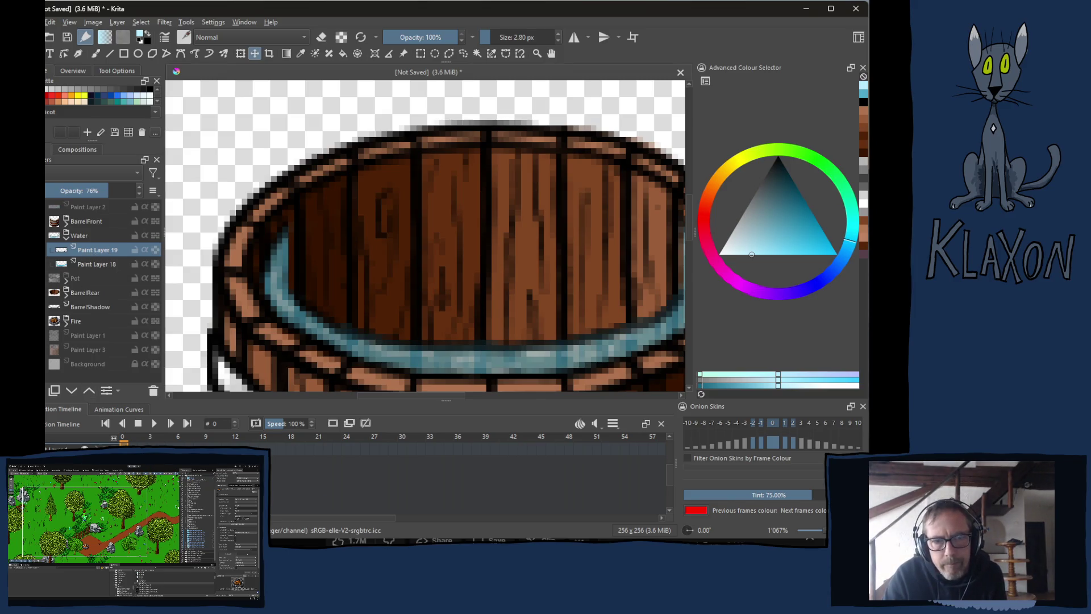
click(316, 443)
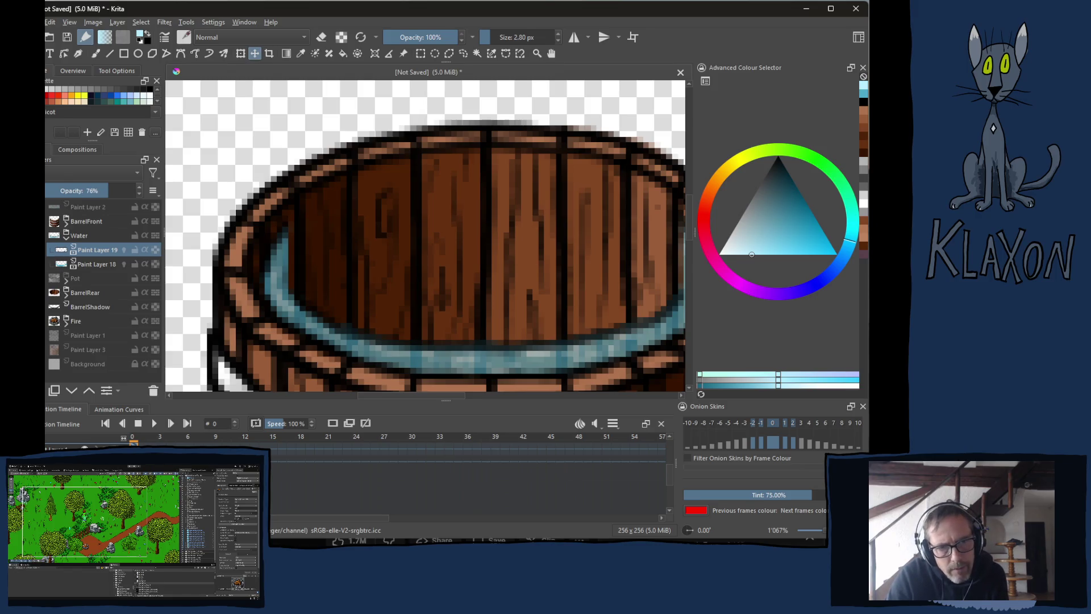
Add a blank frame 1 on Paint Layer 19 with onion skins enabled.
key(Right)
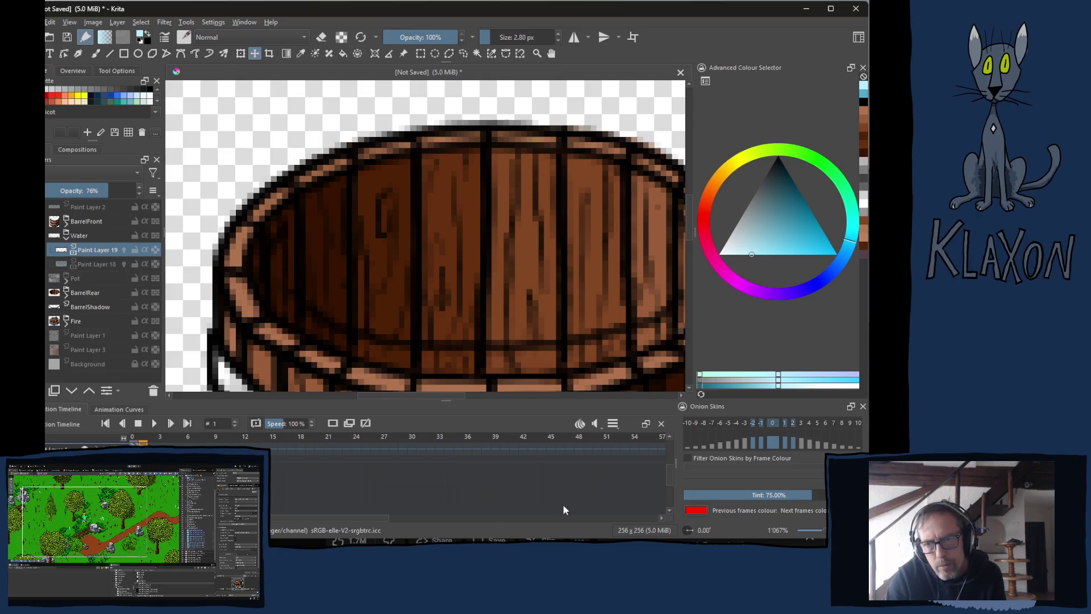
click(335, 425)
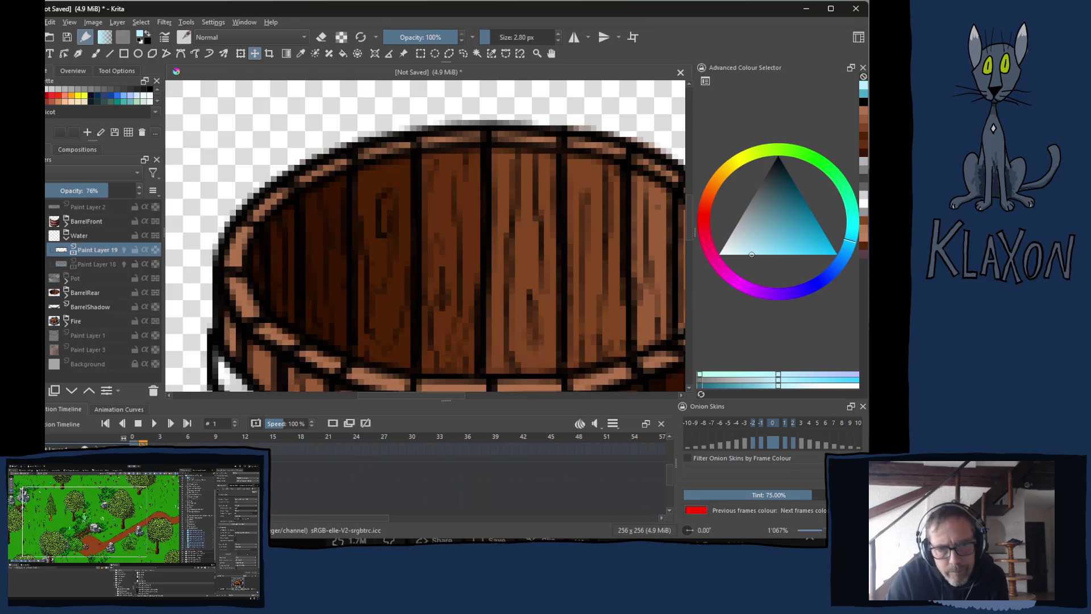
click(124, 250)
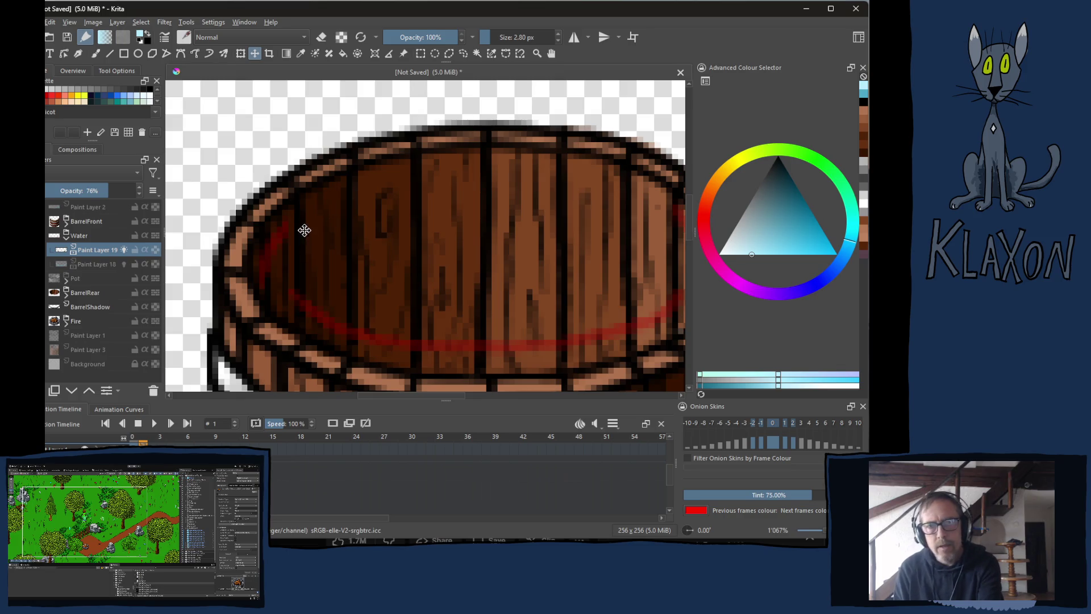
Trace the dark rim line in black along the onion-skin outline.
scroll(298, 232, up, 2)
key(b)
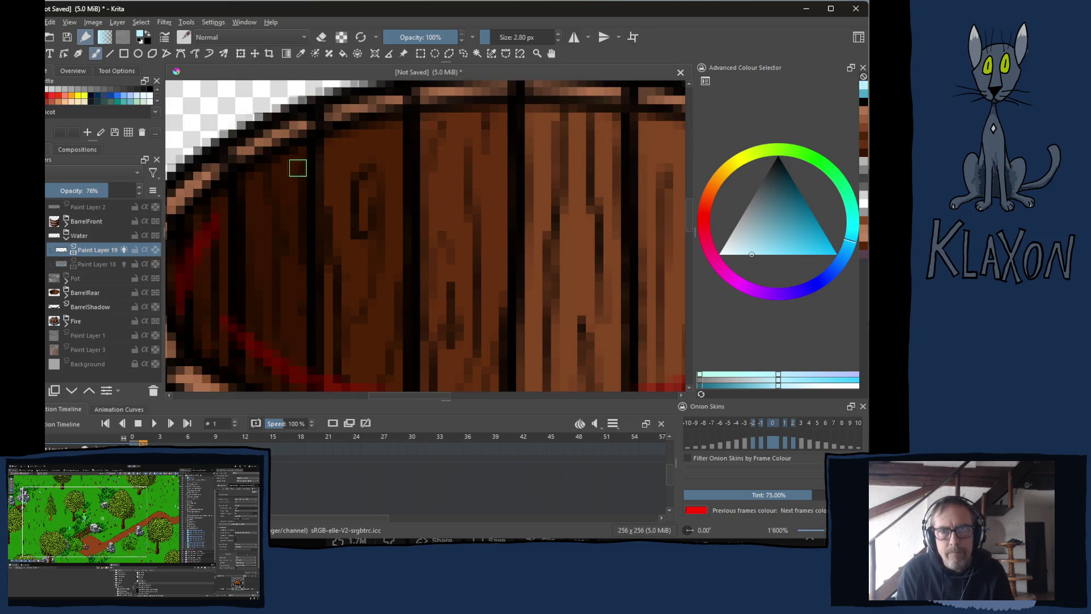
right_click(305, 210)
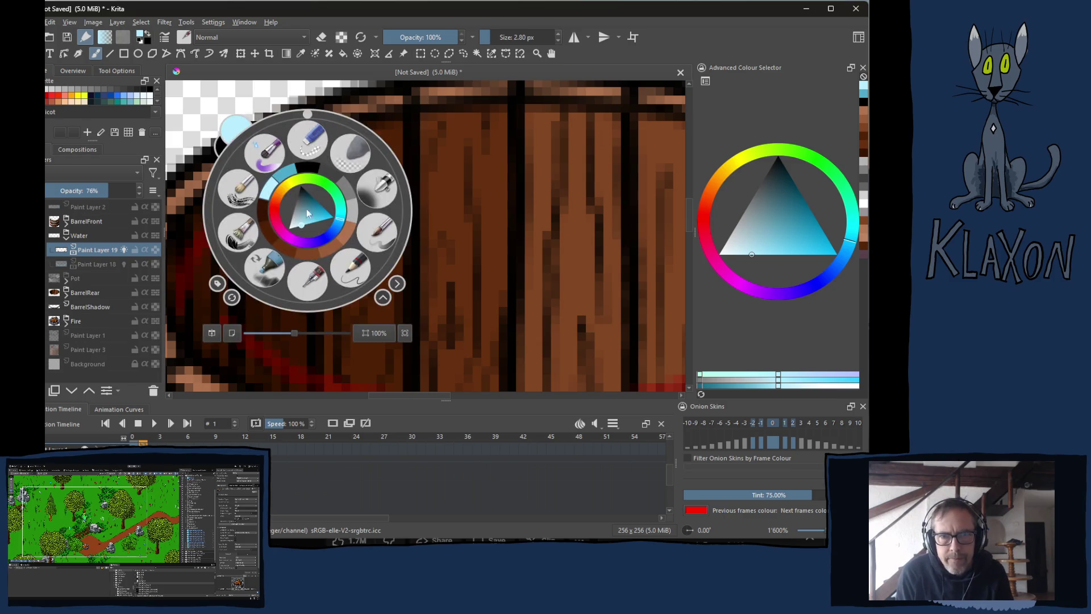
click(309, 181)
mouse_move(309, 180)
mouse_down()
mouse_move(336, 220)
mouse_move(283, 195)
mouse_up()
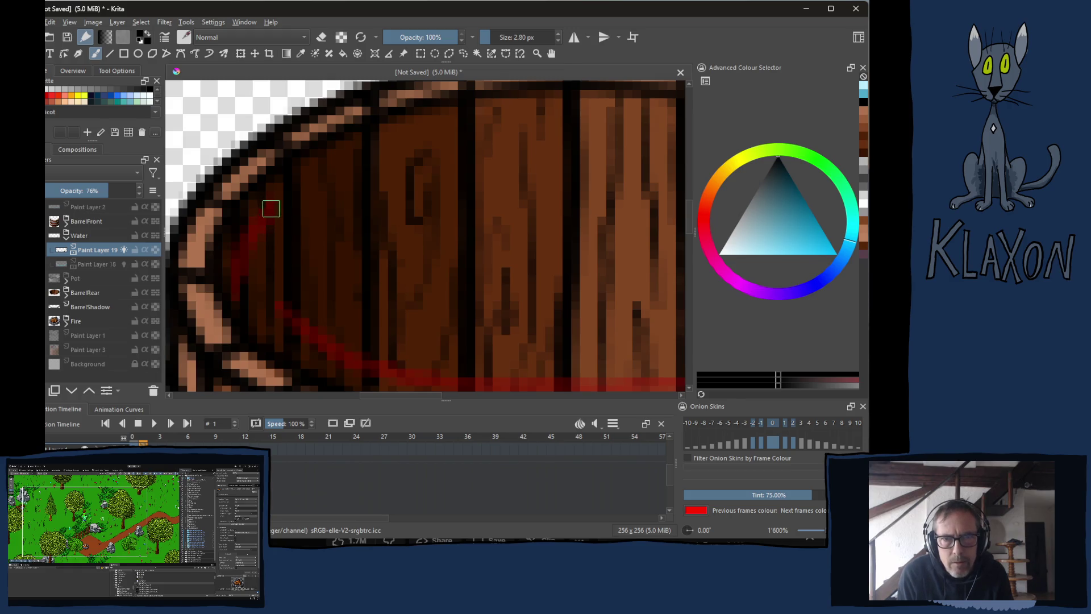
mouse_move(313, 293)
mouse_down()
mouse_move(281, 253)
mouse_move(263, 275)
mouse_move(368, 336)
mouse_move(454, 355)
mouse_move(572, 348)
mouse_move(438, 282)
mouse_move(487, 256)
mouse_move(625, 223)
mouse_move(509, 241)
mouse_move(522, 209)
mouse_move(452, 262)
mouse_up()
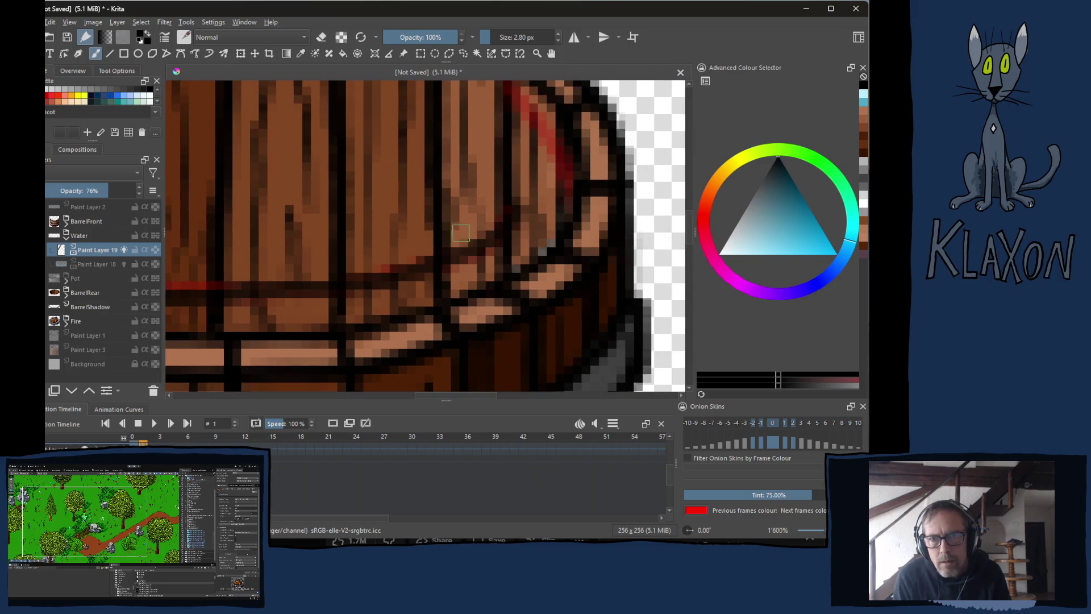
mouse_move(522, 137)
mouse_down()
mouse_move(491, 165)
mouse_move(545, 246)
mouse_move(547, 302)
mouse_up()
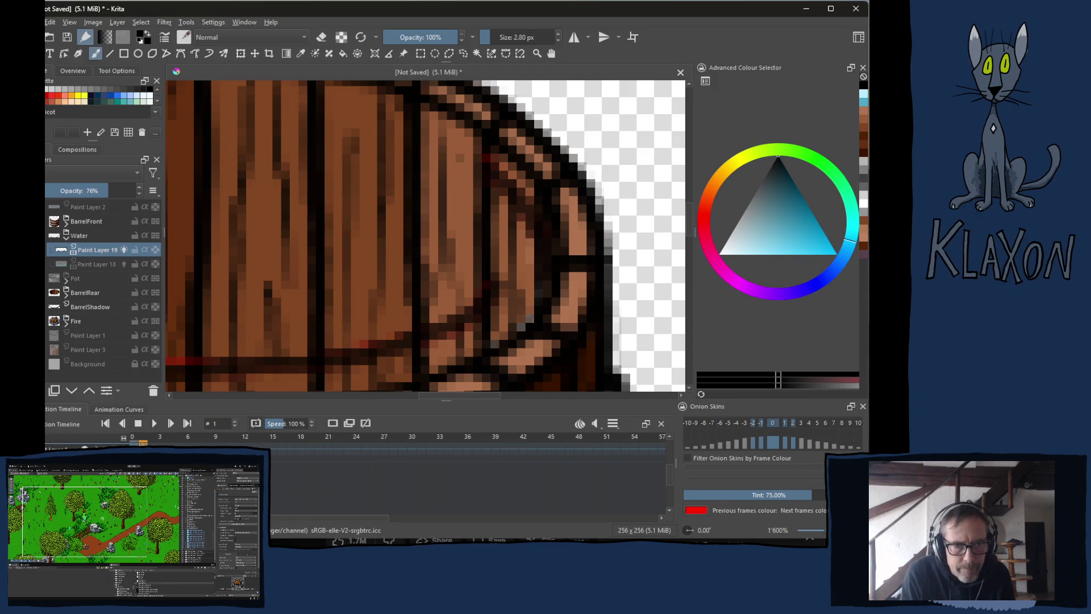
Select Paint Layer 18 and add a blank frame 1 on it.
click(86, 261)
mouse_move(368, 257)
mouse_down()
mouse_move(478, 222)
mouse_move(518, 234)
mouse_move(443, 254)
mouse_move(506, 276)
mouse_up()
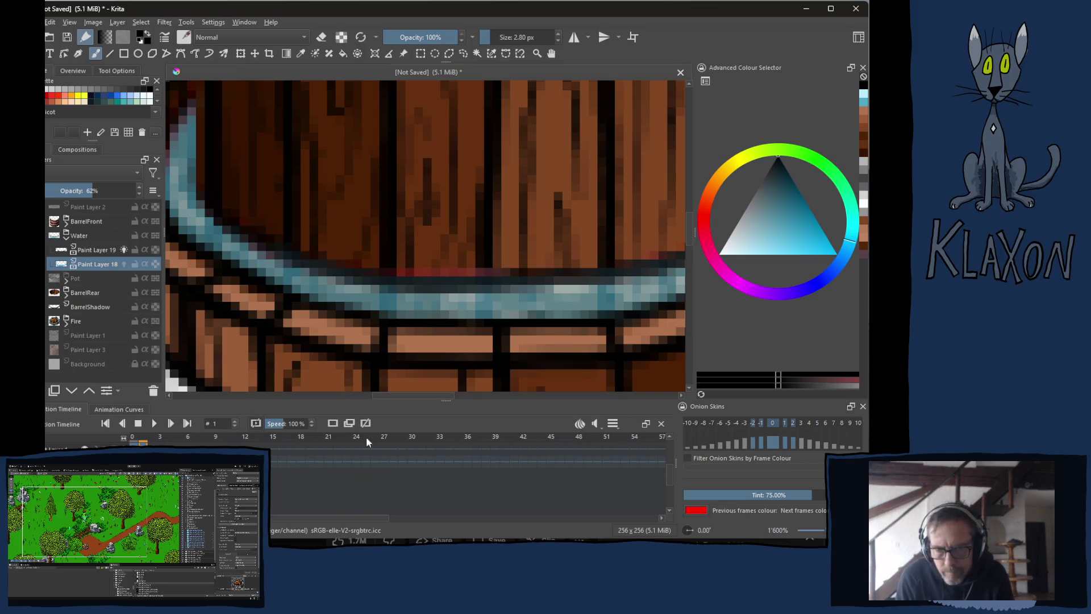
click(334, 424)
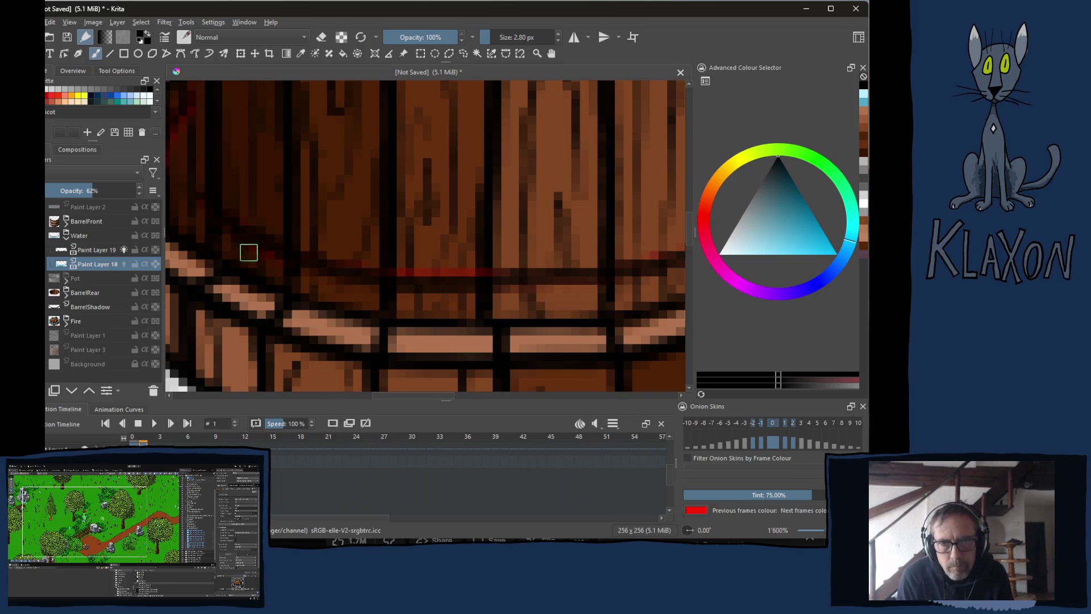
Paint the teal water band around the barrel's inner wall, left to right.
right_click(250, 219)
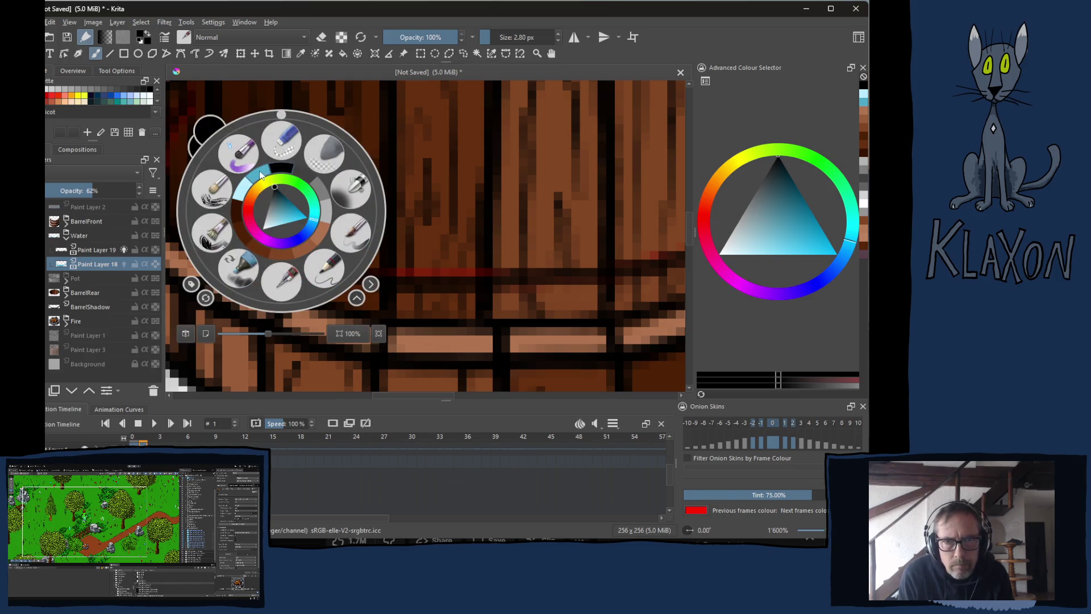
click(262, 178)
drag(255, 173, 302, 237)
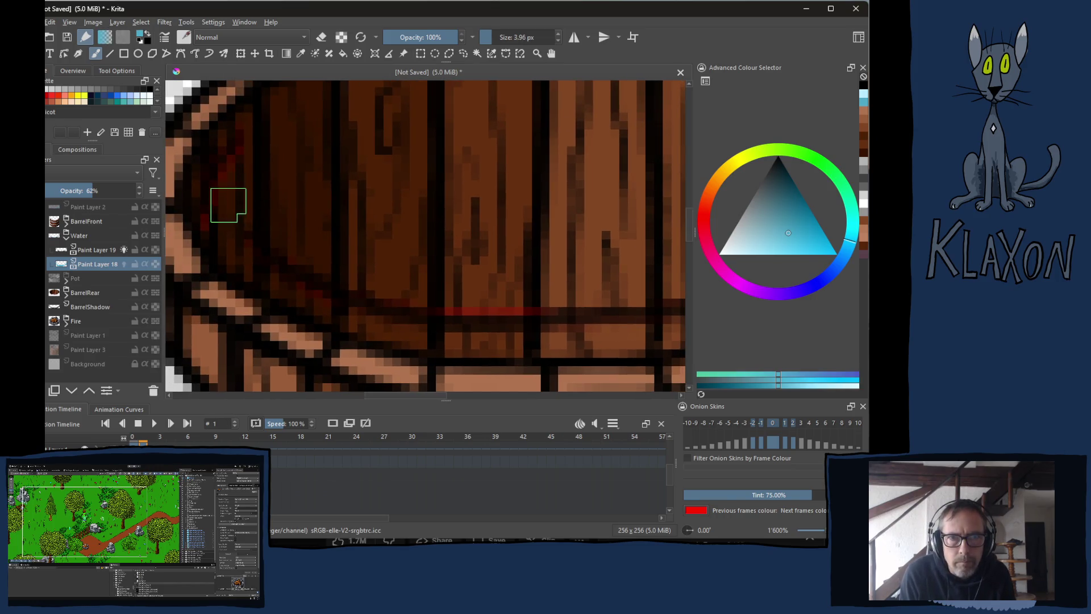
mouse_move(231, 171)
mouse_down()
mouse_move(227, 256)
mouse_move(225, 205)
mouse_move(239, 258)
mouse_move(292, 295)
mouse_move(463, 341)
mouse_move(561, 344)
mouse_up()
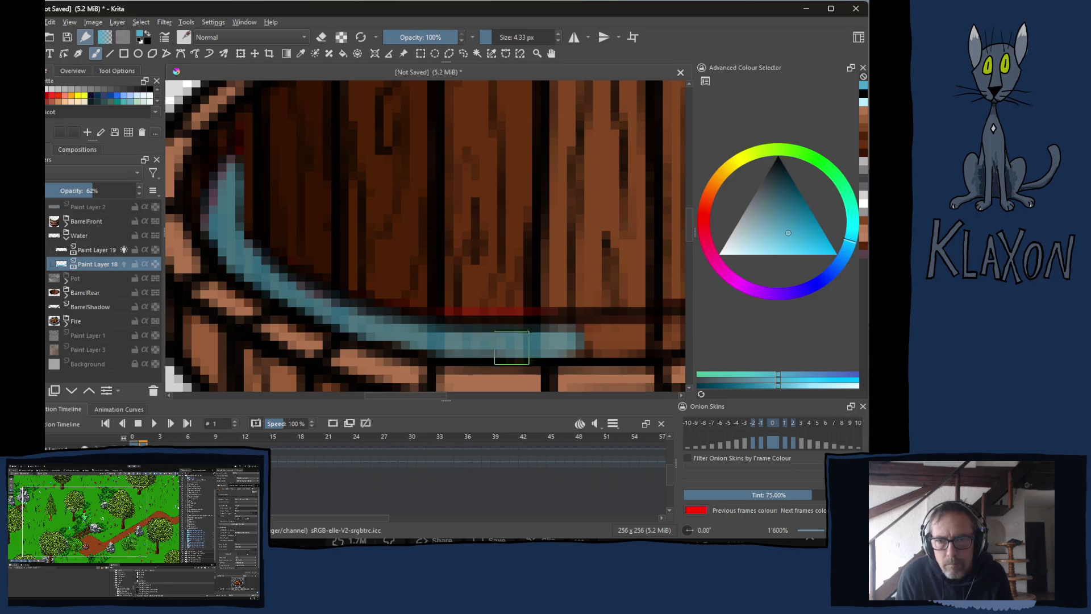
drag(446, 356, 629, 344)
drag(648, 341, 378, 321)
mouse_move(380, 321)
mouse_down()
mouse_move(536, 279)
mouse_move(594, 225)
mouse_up()
drag(594, 225, 549, 279)
mouse_move(540, 217)
mouse_down()
mouse_move(529, 176)
mouse_move(537, 268)
mouse_move(545, 210)
mouse_move(563, 275)
mouse_move(546, 301)
mouse_up()
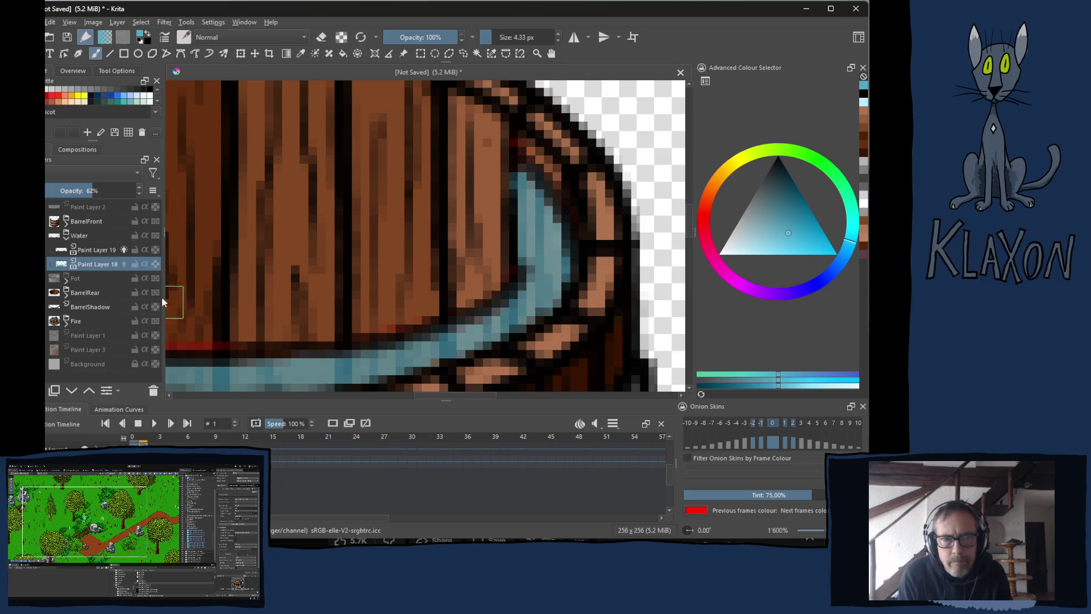
Add lighter cyan highlight strokes along the water band.
right_click(363, 277)
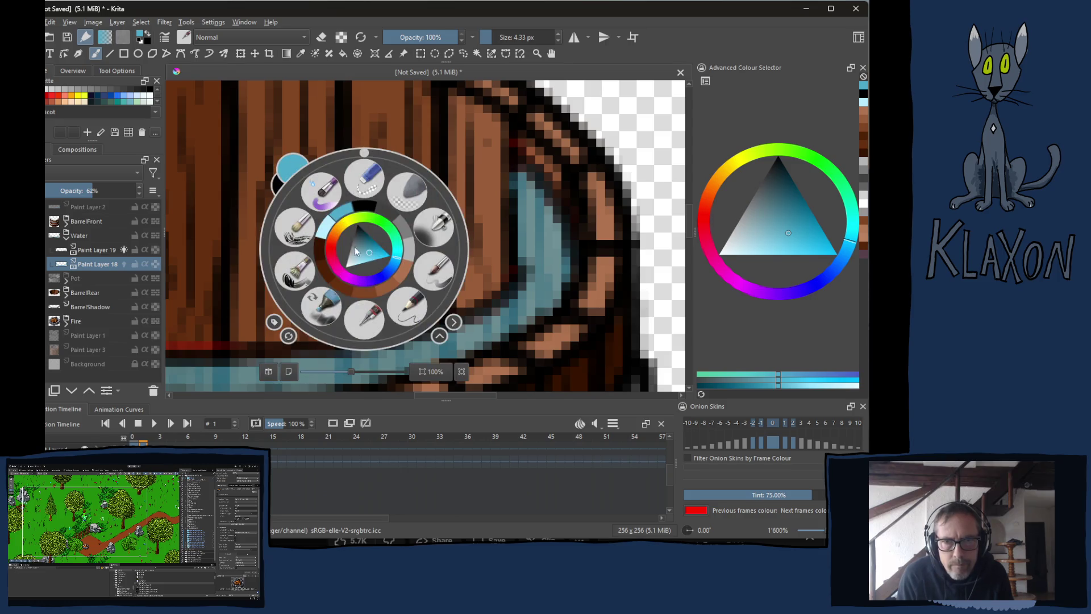
click(327, 230)
mouse_move(551, 236)
mouse_down()
mouse_move(520, 318)
mouse_move(454, 251)
mouse_up()
mouse_move(341, 302)
mouse_down()
mouse_move(398, 315)
mouse_move(540, 284)
mouse_move(602, 250)
mouse_up()
drag(499, 295, 660, 295)
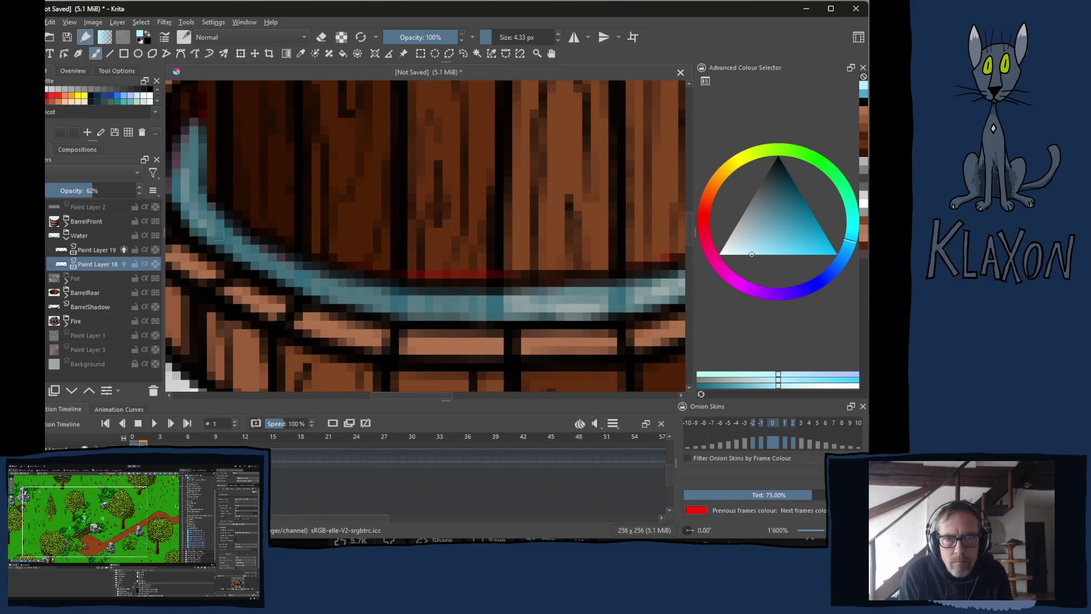
drag(334, 303, 426, 310)
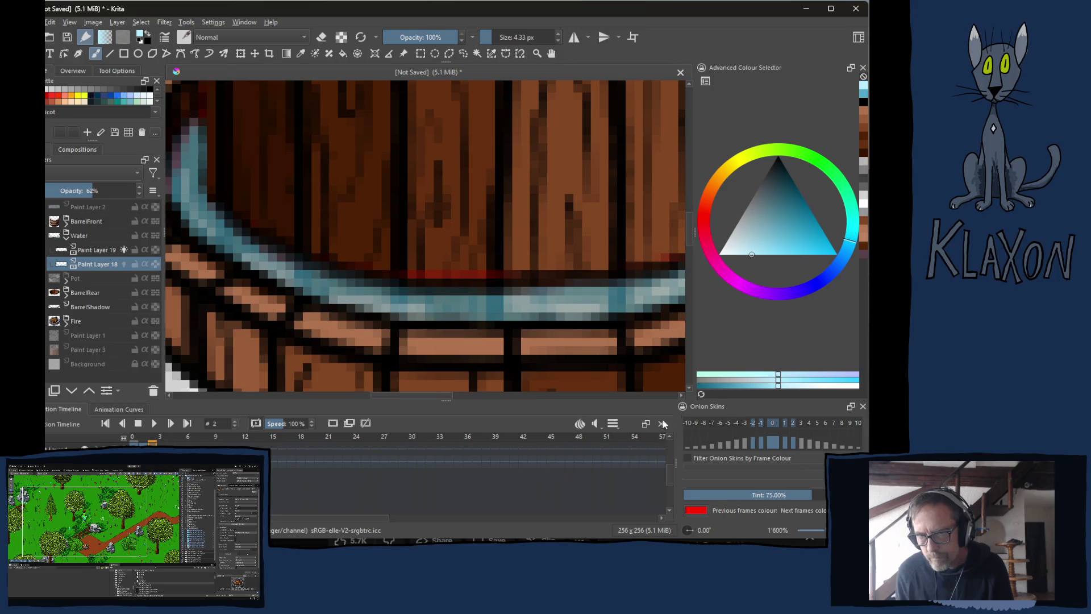
Add a blank frame 2 with onion skins on Paint Layer 18, then switch to Paint Layer 19.
click(333, 425)
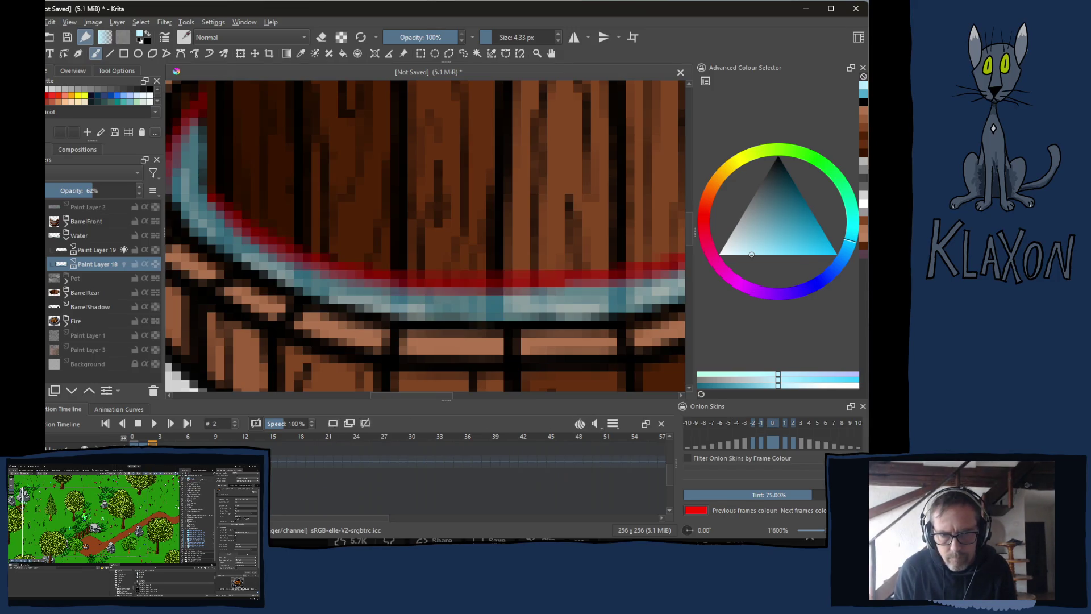
click(330, 425)
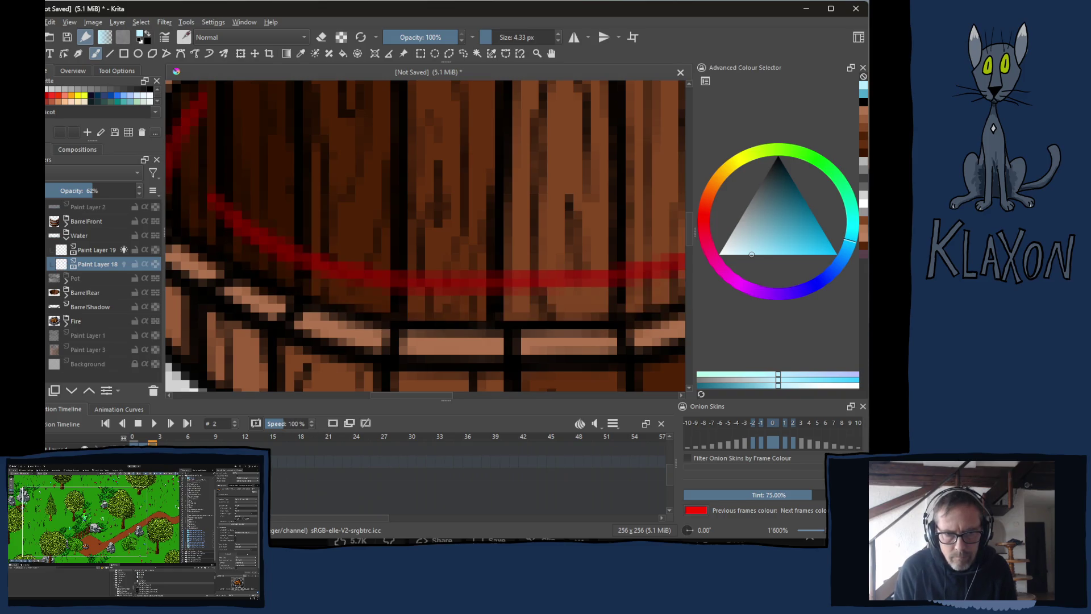
key(Page_Up)
Redraw the dark rim line in black with a 2.8 px brush.
right_click(291, 229)
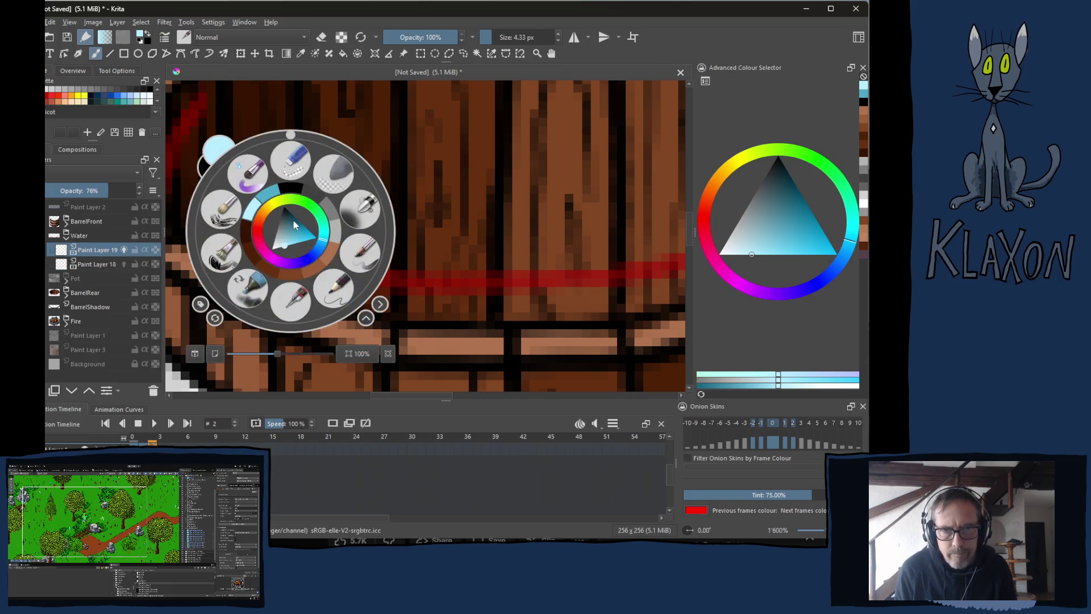
click(291, 189)
double_click(514, 36)
text(2)
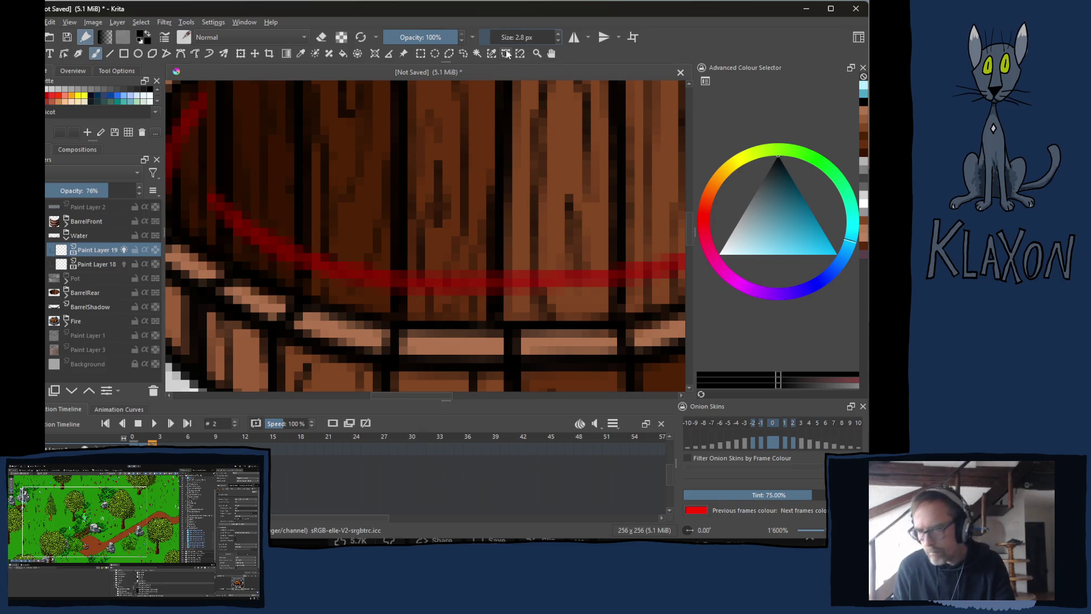
key(Return)
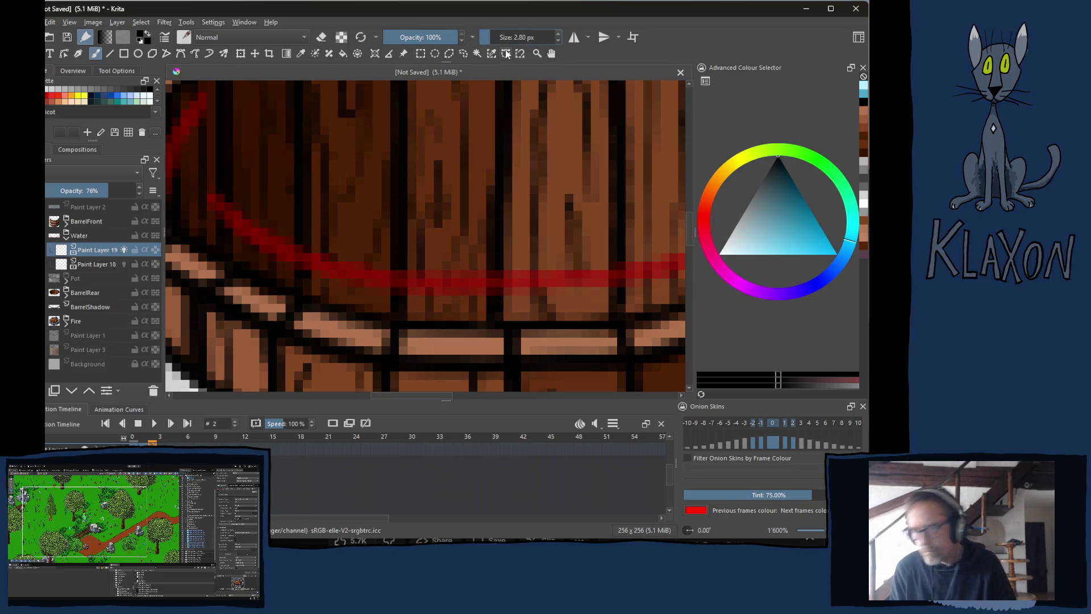
drag(255, 176, 270, 207)
mouse_move(244, 130)
mouse_down()
mouse_move(210, 202)
mouse_move(238, 246)
mouse_move(250, 229)
mouse_move(341, 284)
mouse_move(400, 302)
mouse_move(601, 318)
mouse_move(299, 307)
mouse_move(495, 246)
mouse_move(521, 214)
mouse_up()
mouse_move(514, 102)
mouse_down()
mouse_move(484, 146)
mouse_move(514, 171)
mouse_move(554, 261)
mouse_up()
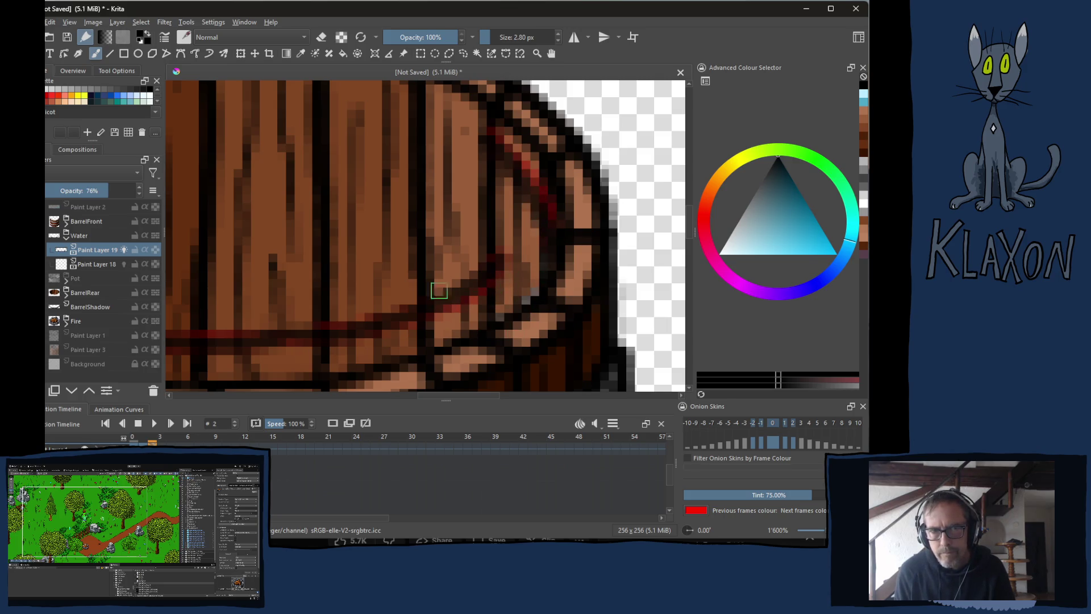
Repaint the teal water band on Paint Layer 18 with a smaller brush.
click(111, 263)
right_click(414, 249)
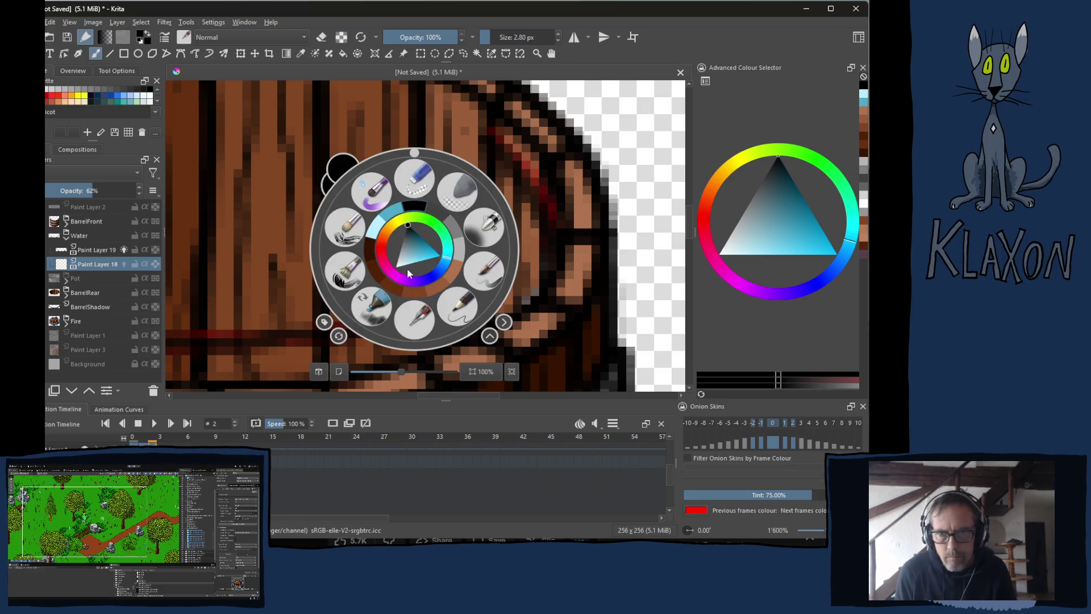
click(399, 225)
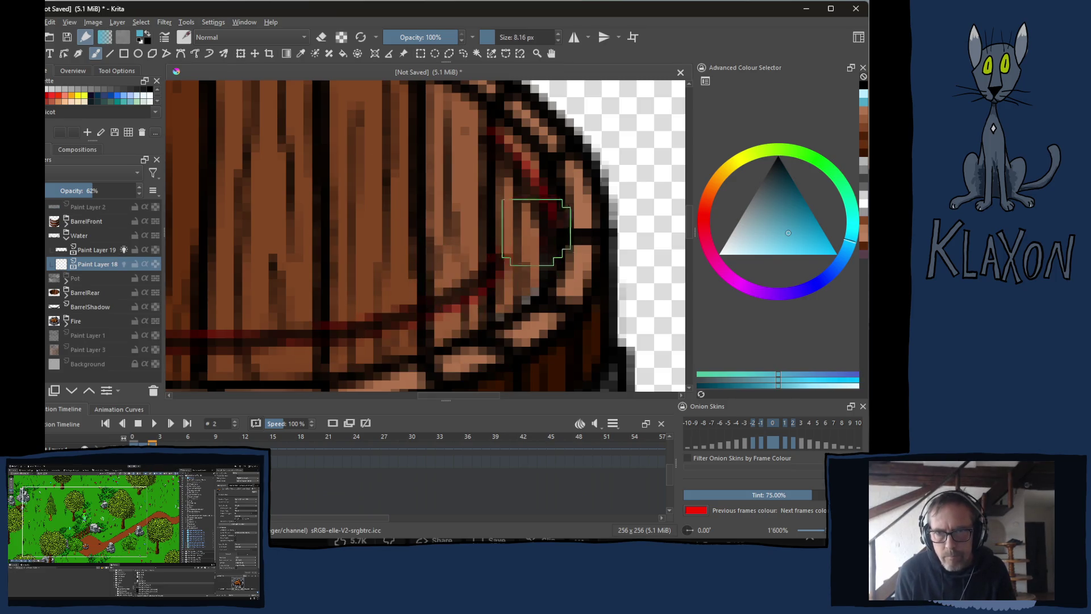
key(bracketleft)
mouse_move(500, 210)
mouse_down()
mouse_move(512, 190)
mouse_move(514, 296)
mouse_move(463, 326)
mouse_move(391, 344)
mouse_move(561, 220)
mouse_up()
drag(370, 283, 539, 273)
mouse_move(132, 244)
mouse_down()
mouse_move(323, 250)
mouse_move(374, 293)
mouse_up()
mouse_move(312, 182)
mouse_down()
mouse_move(297, 161)
mouse_move(290, 222)
mouse_move(371, 293)
mouse_move(519, 329)
mouse_move(663, 315)
mouse_up()
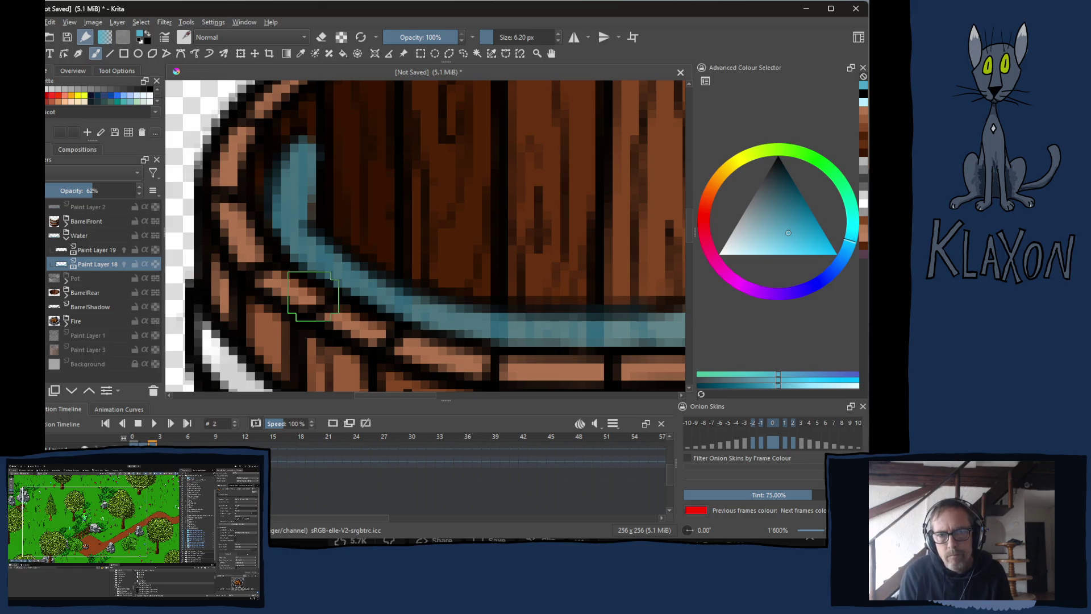
Add lighter teal highlights along the water ring.
right_click(432, 193)
click(417, 205)
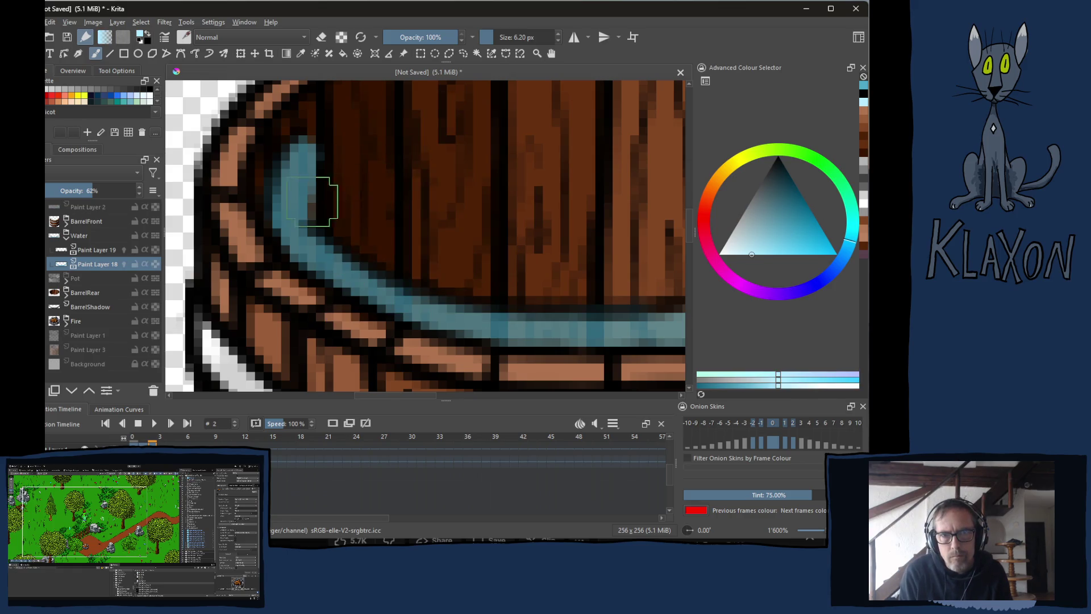
mouse_move(297, 194)
mouse_down()
mouse_move(438, 304)
mouse_move(581, 341)
mouse_up()
drag(582, 350, 399, 335)
mouse_move(421, 310)
mouse_down()
mouse_move(438, 292)
mouse_move(526, 272)
mouse_move(598, 176)
mouse_up()
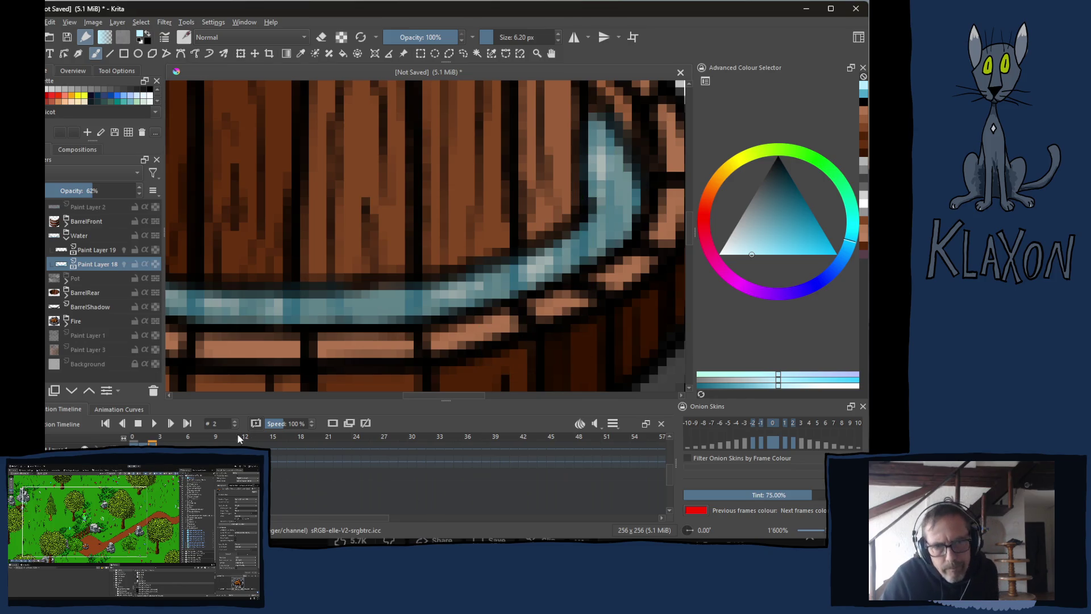
Set the animation clip end to frame 2 and adjust the frame rate.
click(613, 423)
click(669, 465)
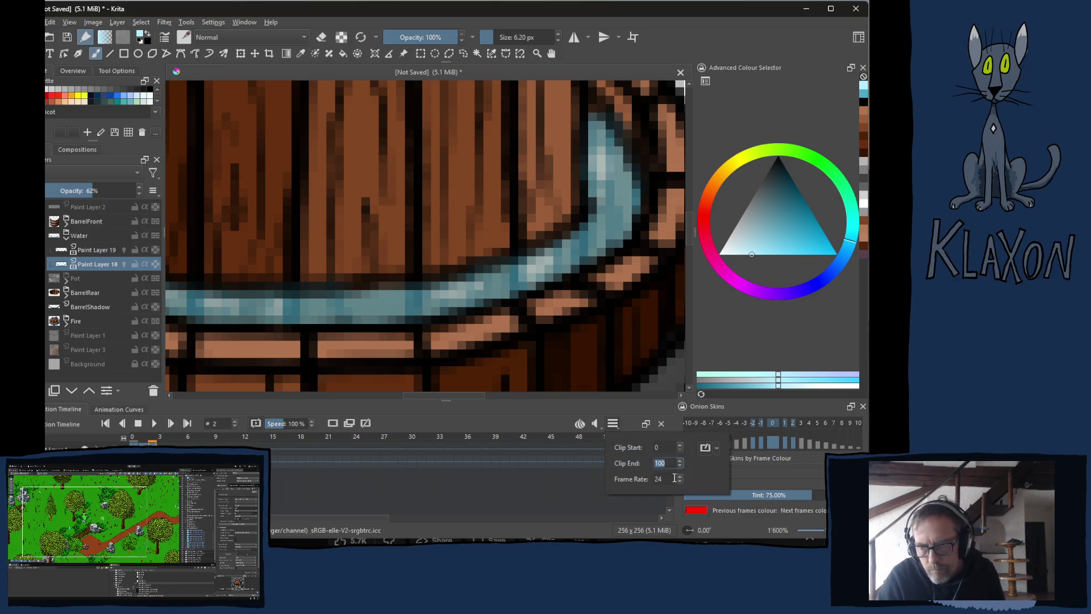
text(2)
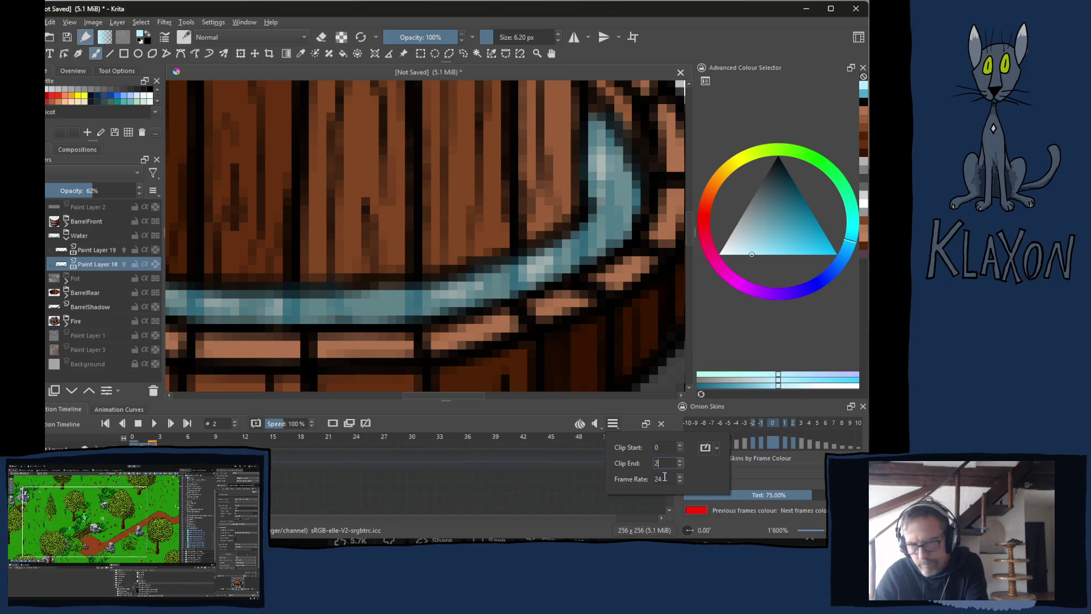
click(664, 480)
text(8)
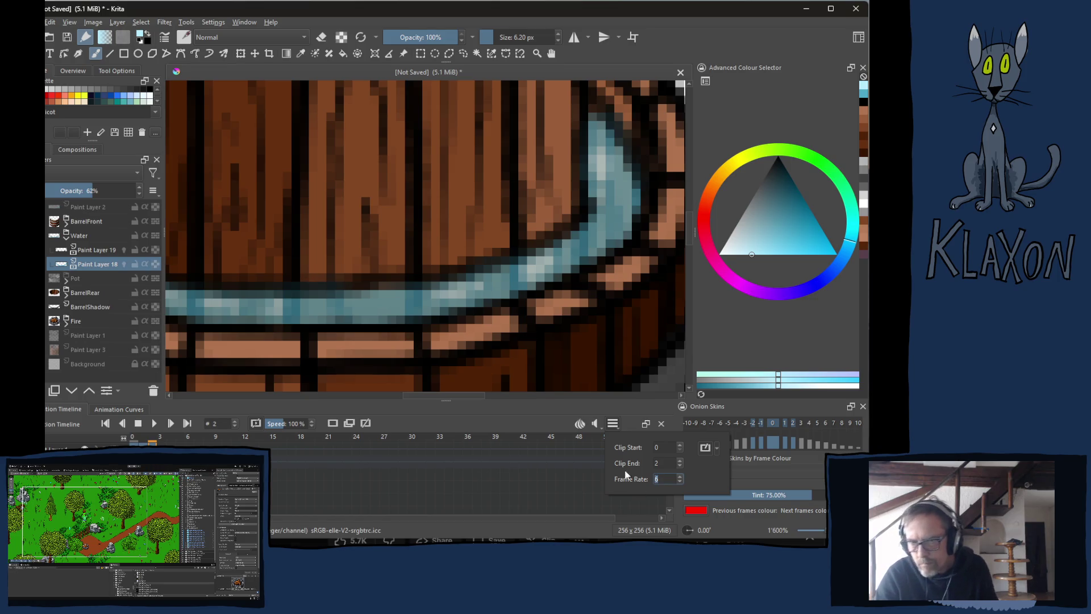
click(612, 424)
Zoom out, play and stop the loop twice, then step through frames 1 and 2.
key(minus)
key(minus)
key(minus)
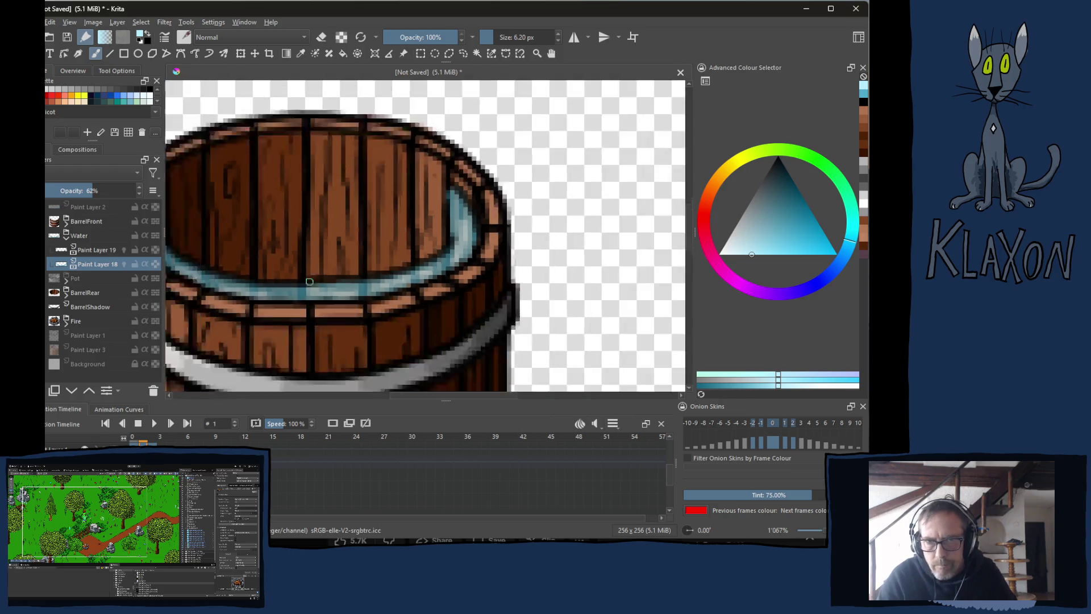
key(Left)
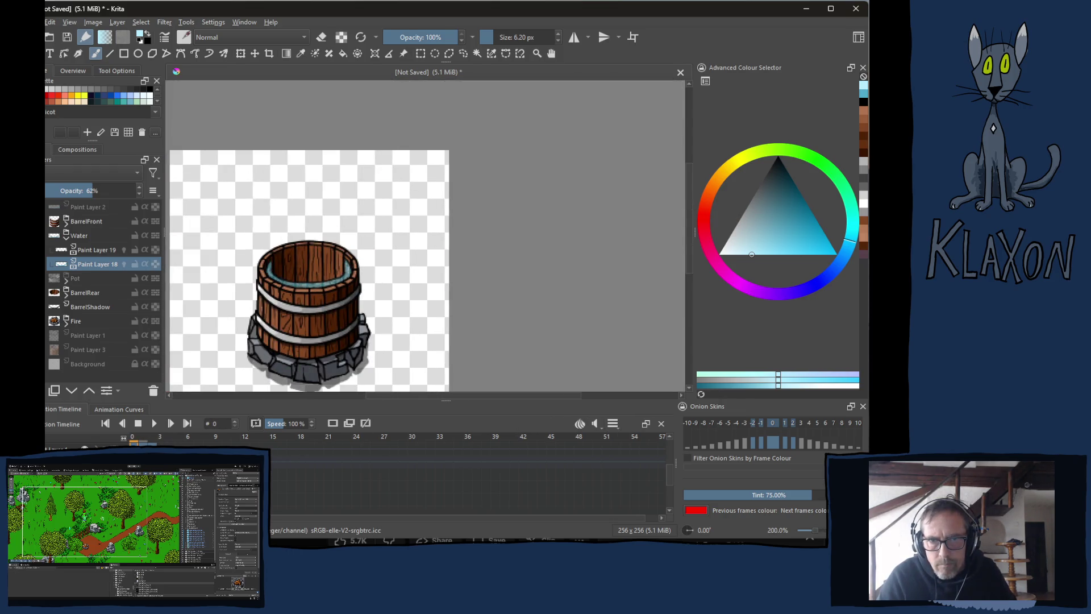
click(154, 424)
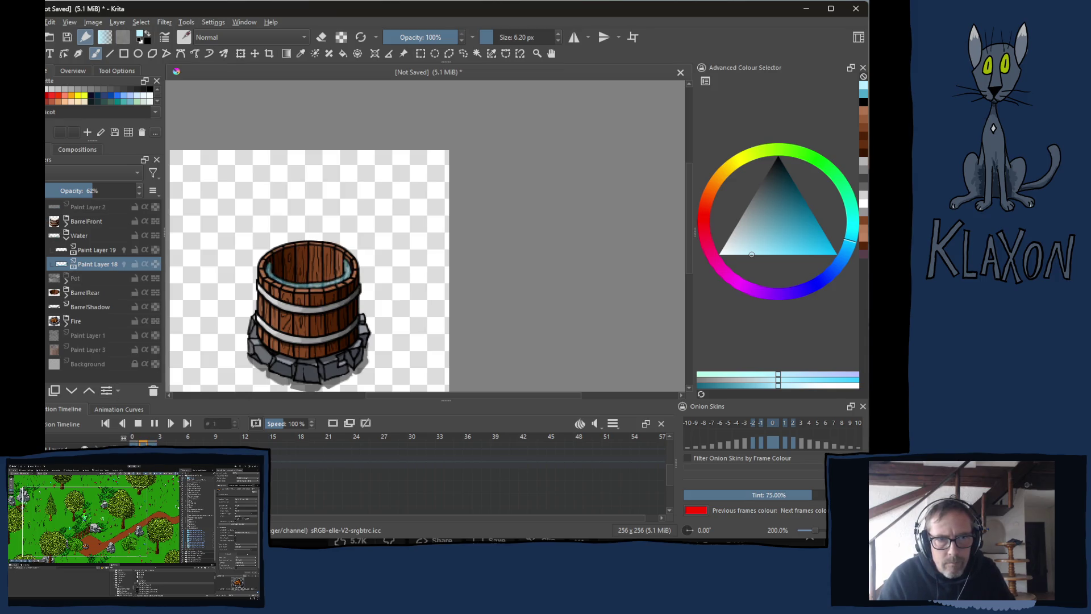
key(space)
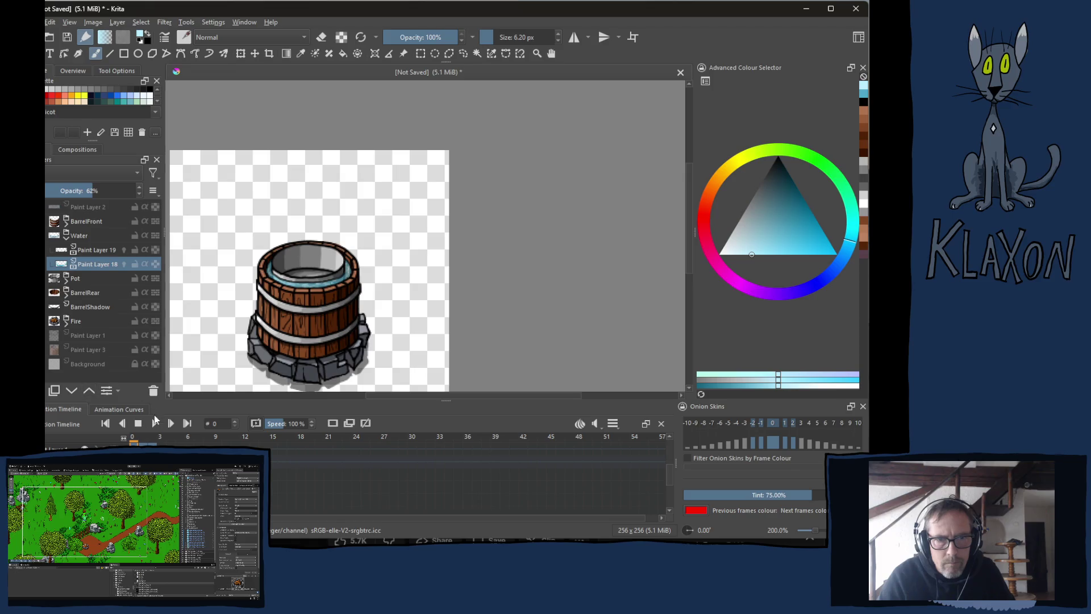
click(153, 424)
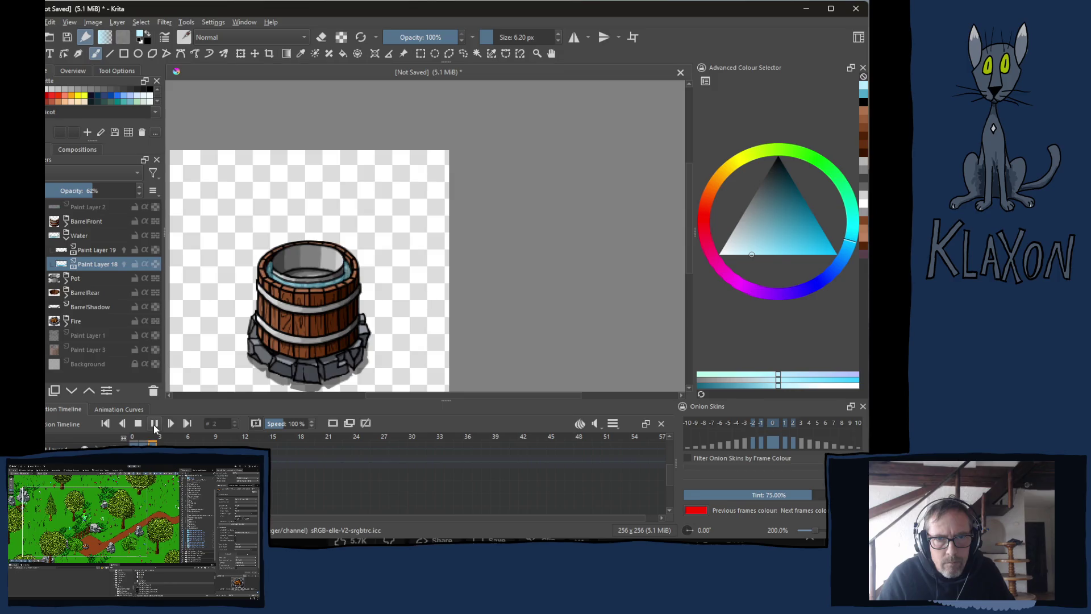
click(138, 424)
click(144, 436)
click(155, 439)
scroll(286, 255, up, 4)
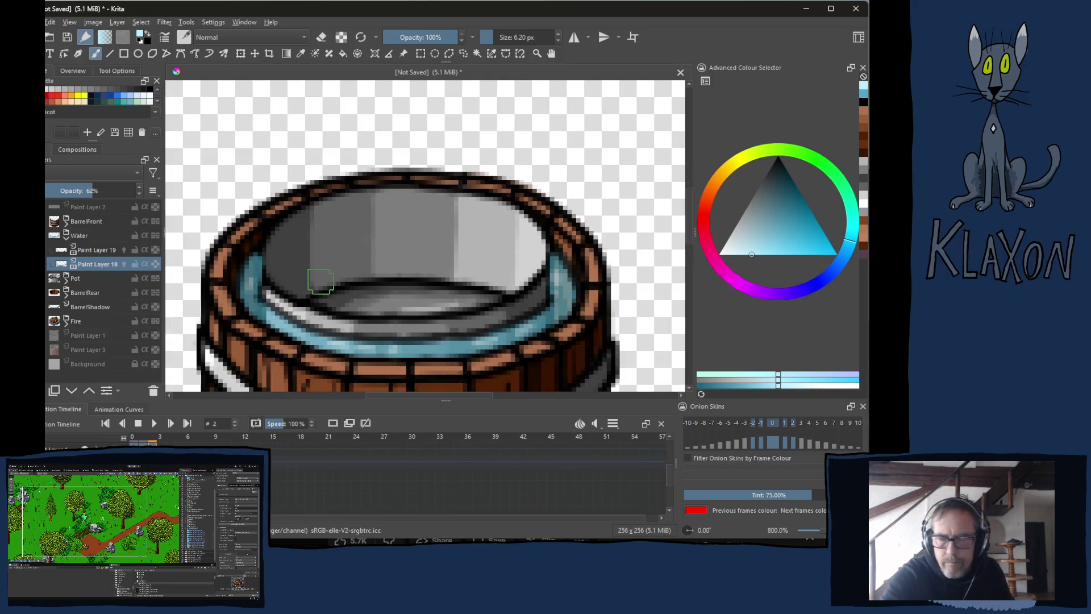
Switch the brush to eraser mode at about 4.33 px.
right_click(278, 262)
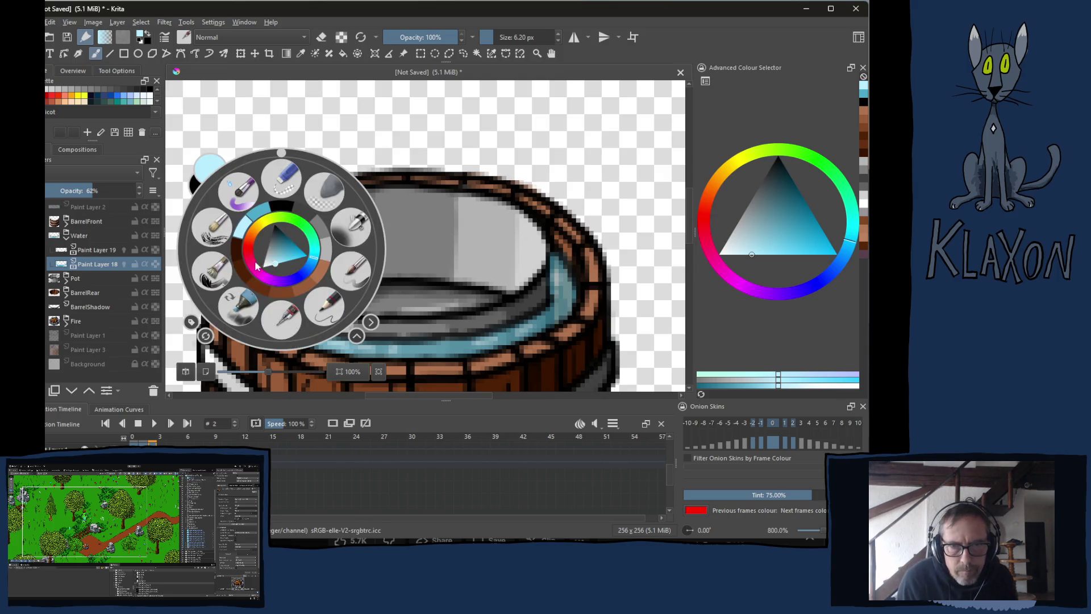
right_click(289, 265)
key(e)
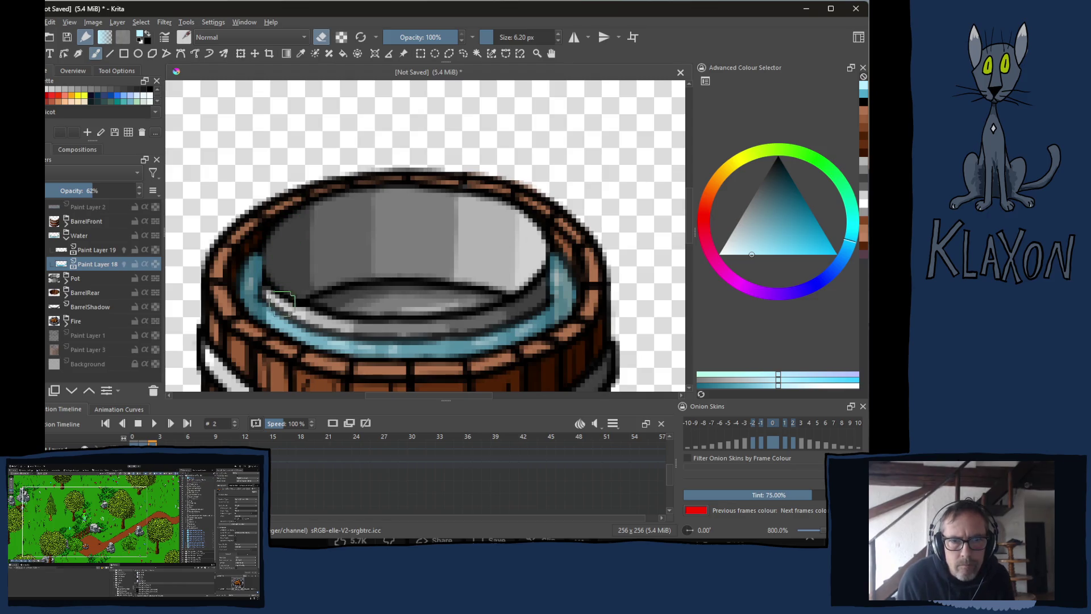
shift+drag(278, 309, 267, 309)
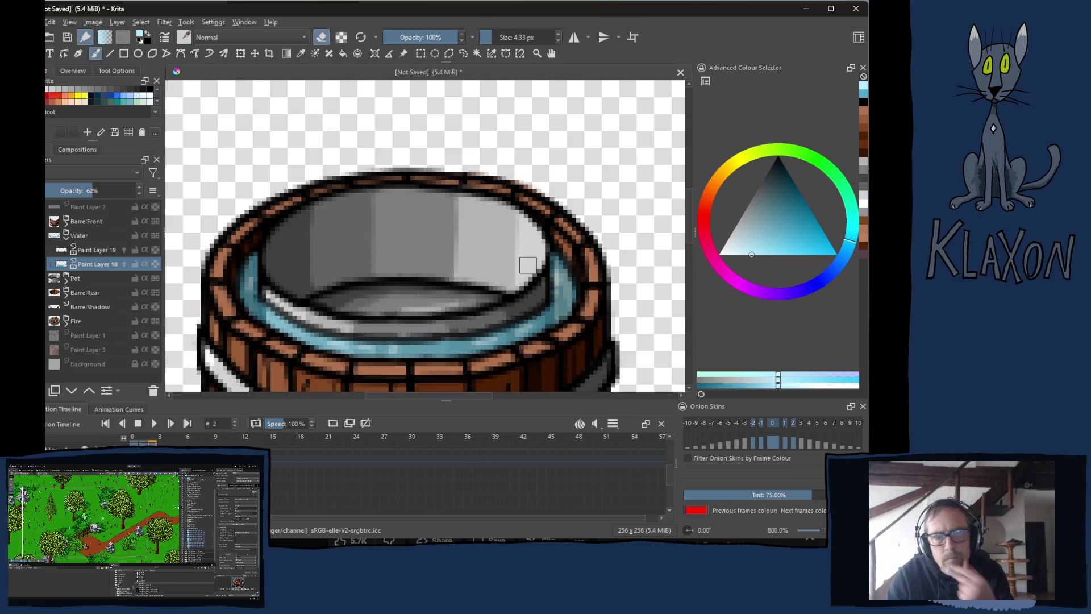
Review water frames 1 and 0, then play the loop.
click(145, 439)
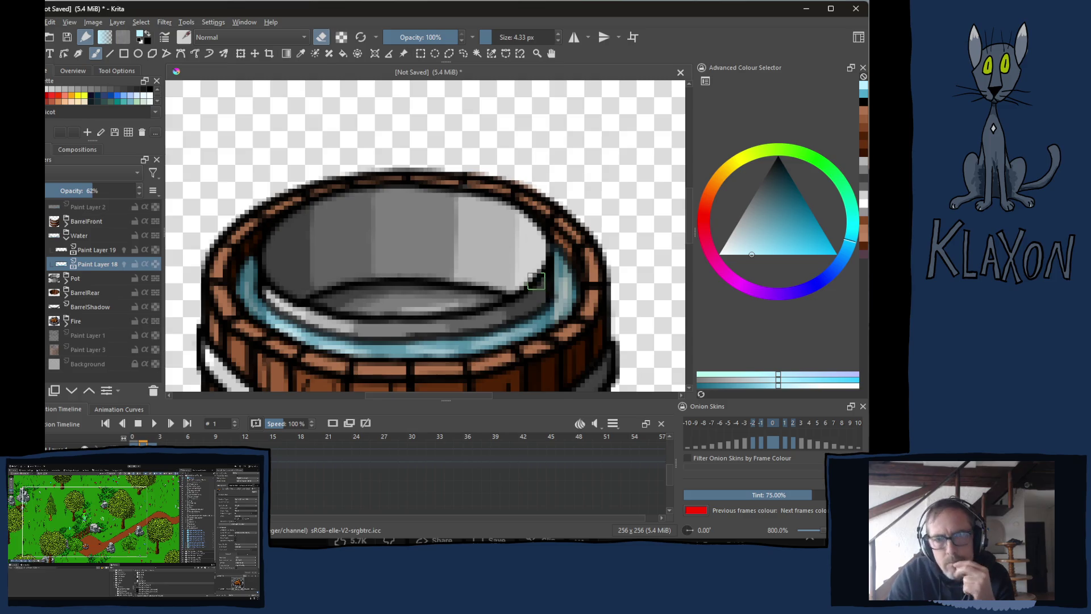
click(134, 438)
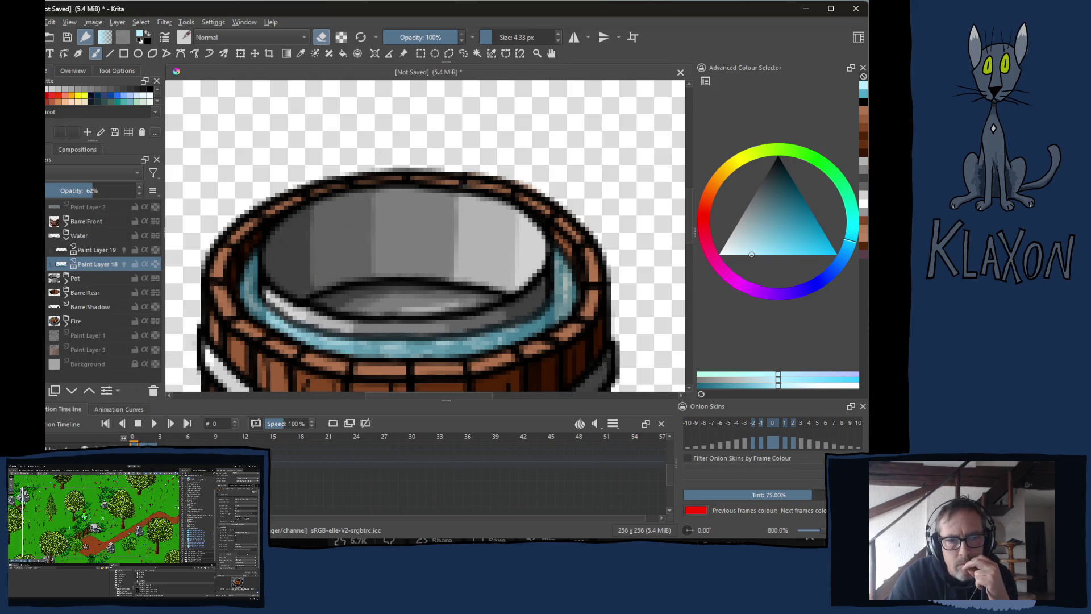
click(155, 423)
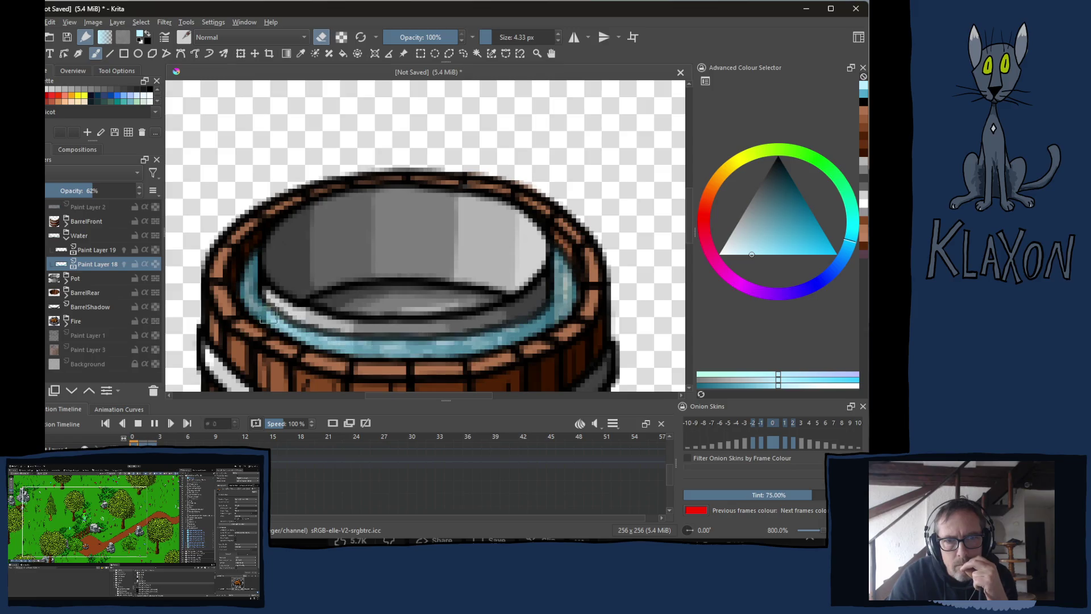
scroll(376, 300, down, 1)
scroll(566, 351, down, 1)
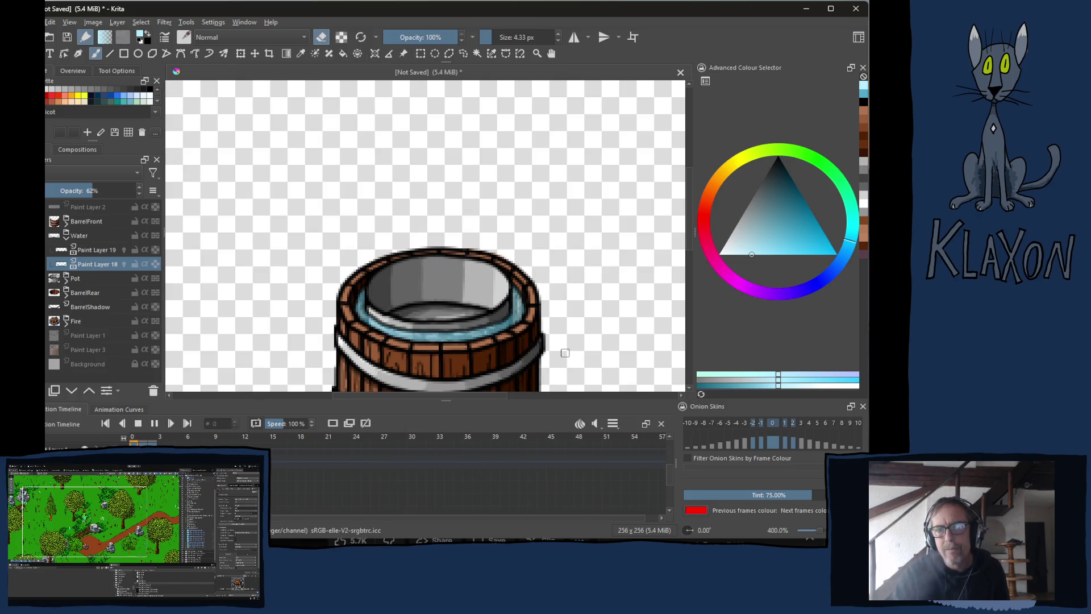
key(alt+Tab)
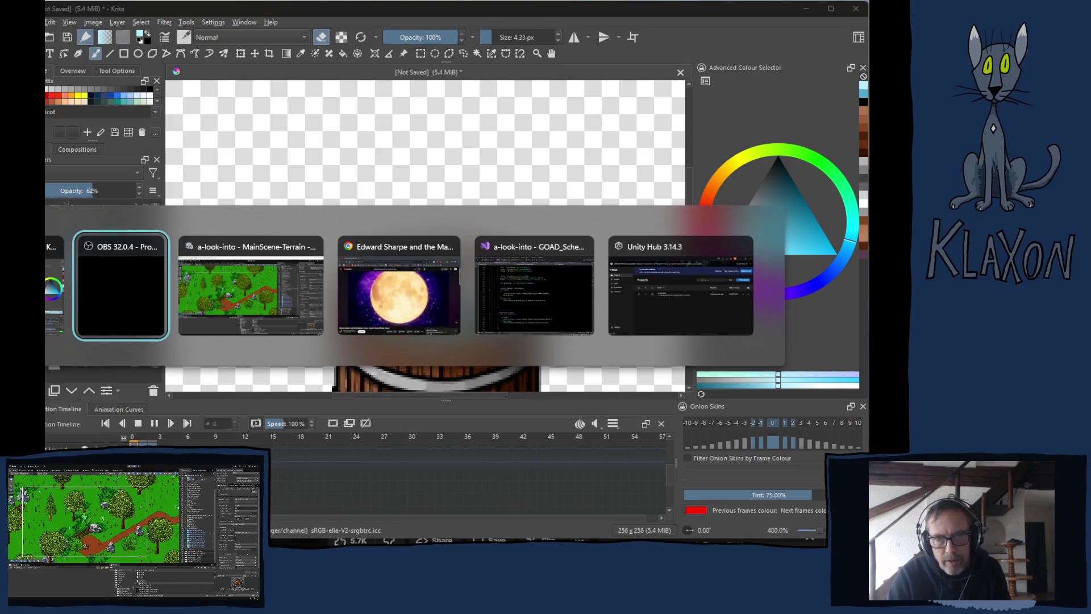
Browse the YouTube Up from Below playlist page, then return to Krita.
click(400, 313)
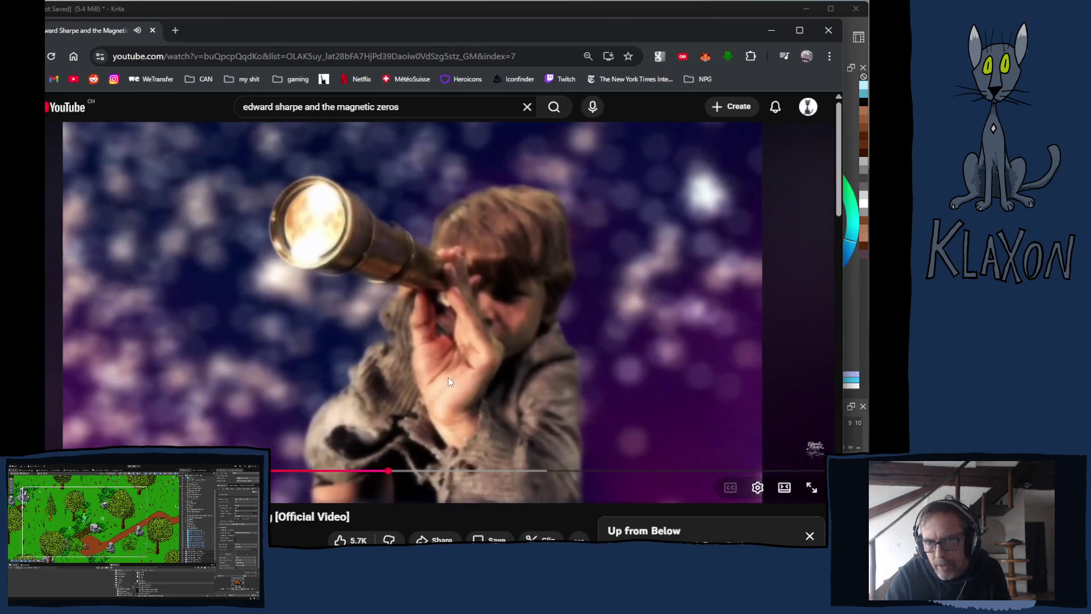
scroll(452, 441, down, 6)
scroll(675, 312, down, 2)
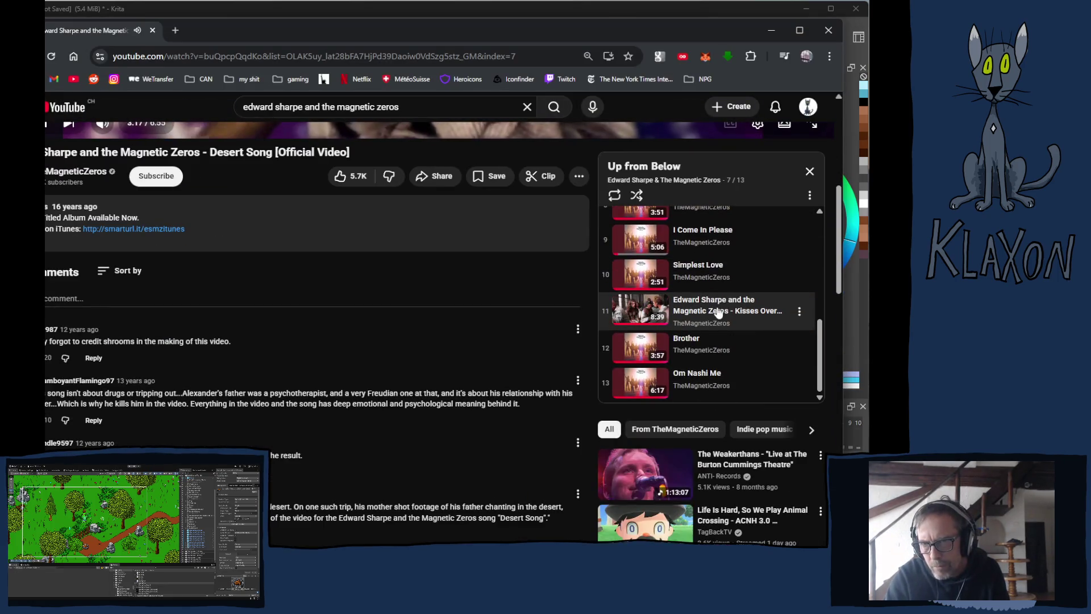
scroll(754, 306, up, 1)
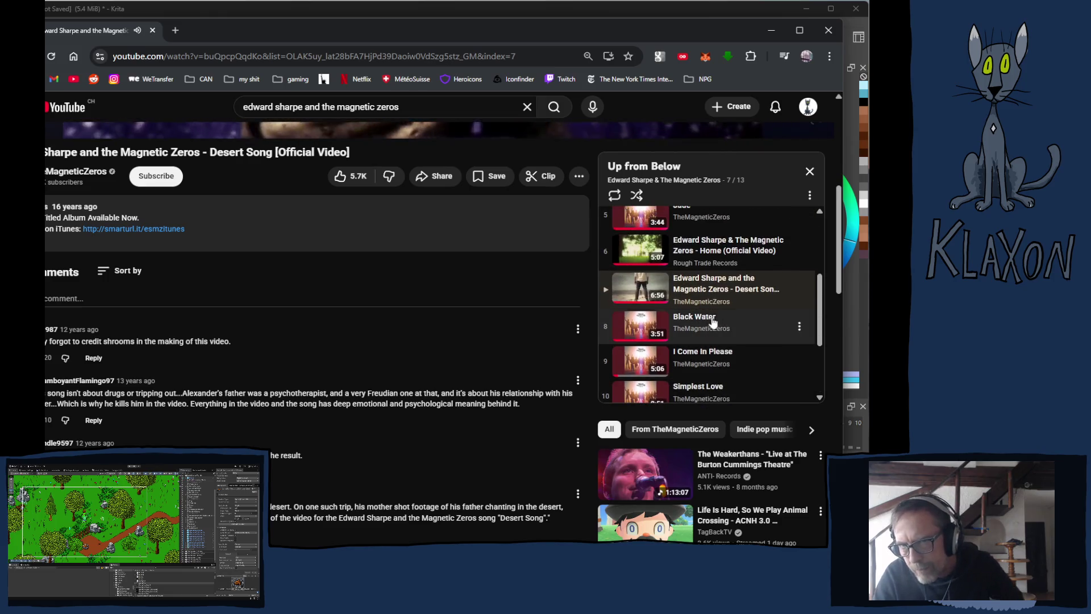
scroll(748, 307, down, 1)
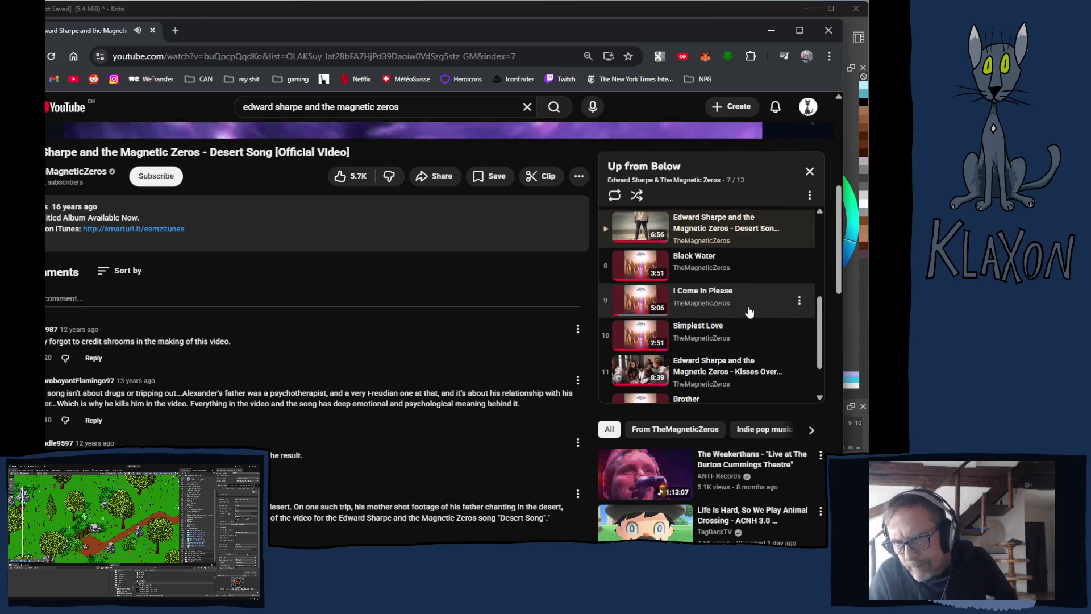
scroll(749, 312, down, 4)
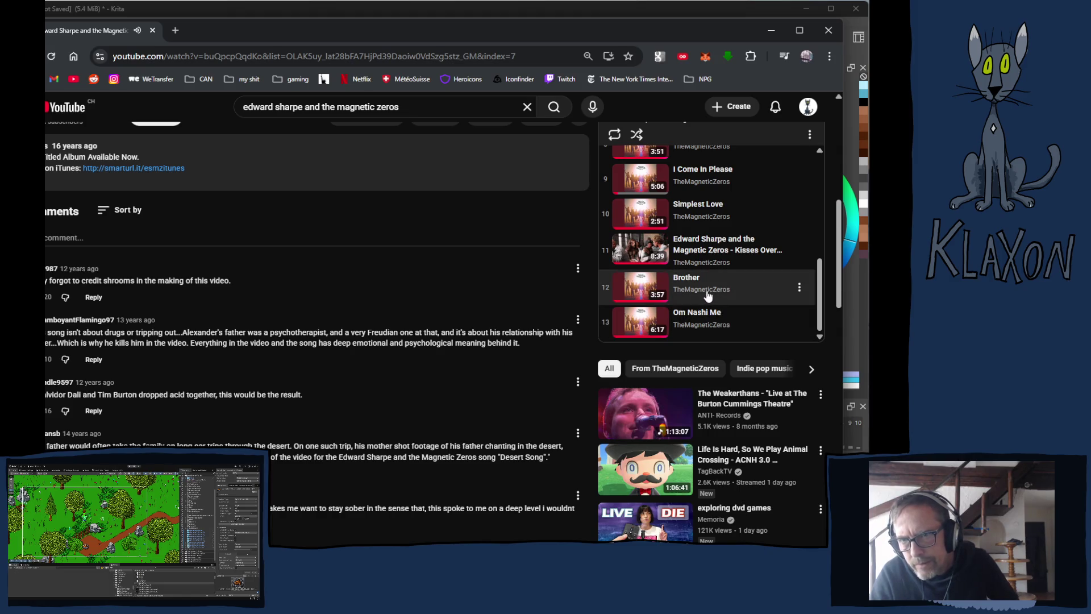
scroll(526, 289, up, 1)
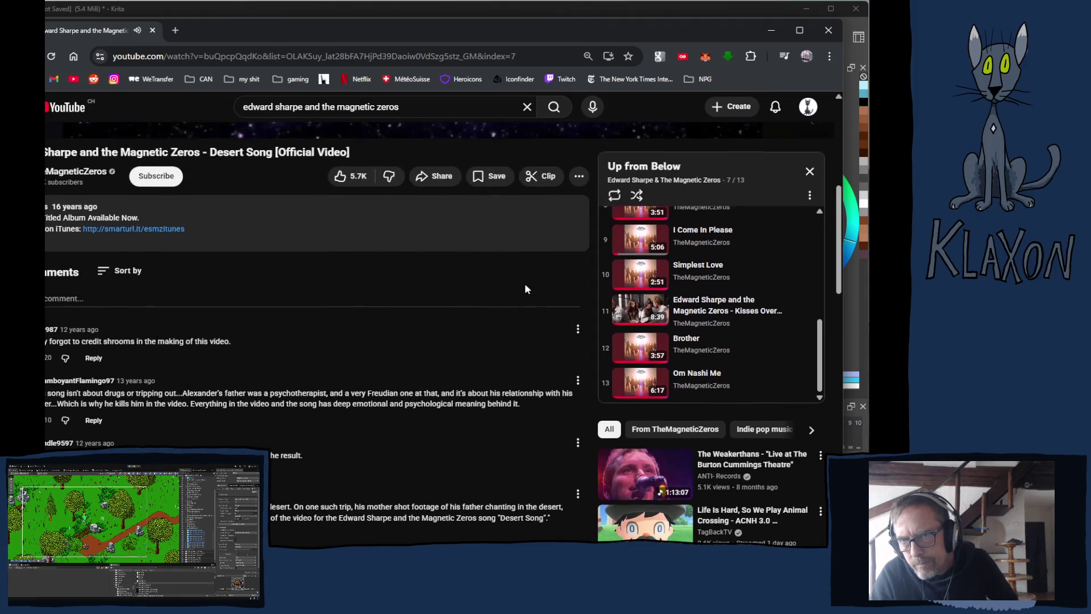
scroll(521, 285, up, 2)
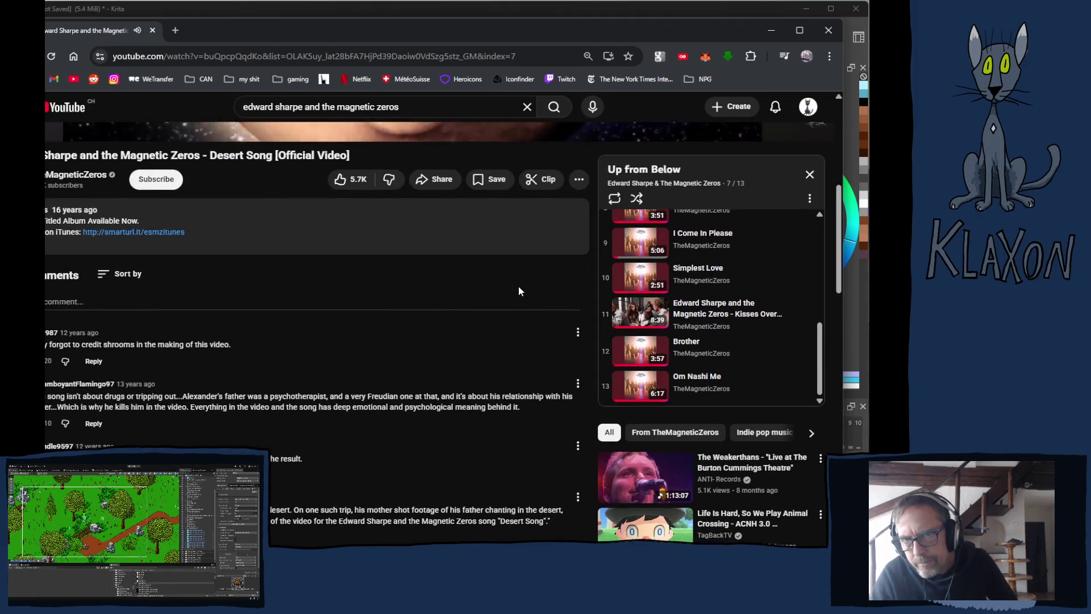
scroll(456, 354, down, 4)
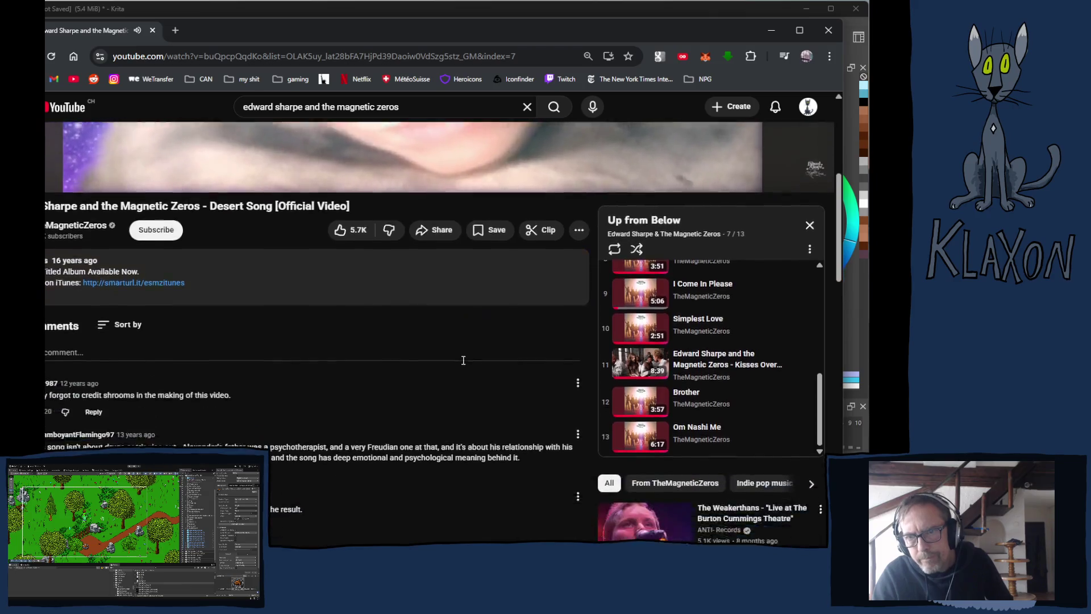
scroll(382, 405, up, 5)
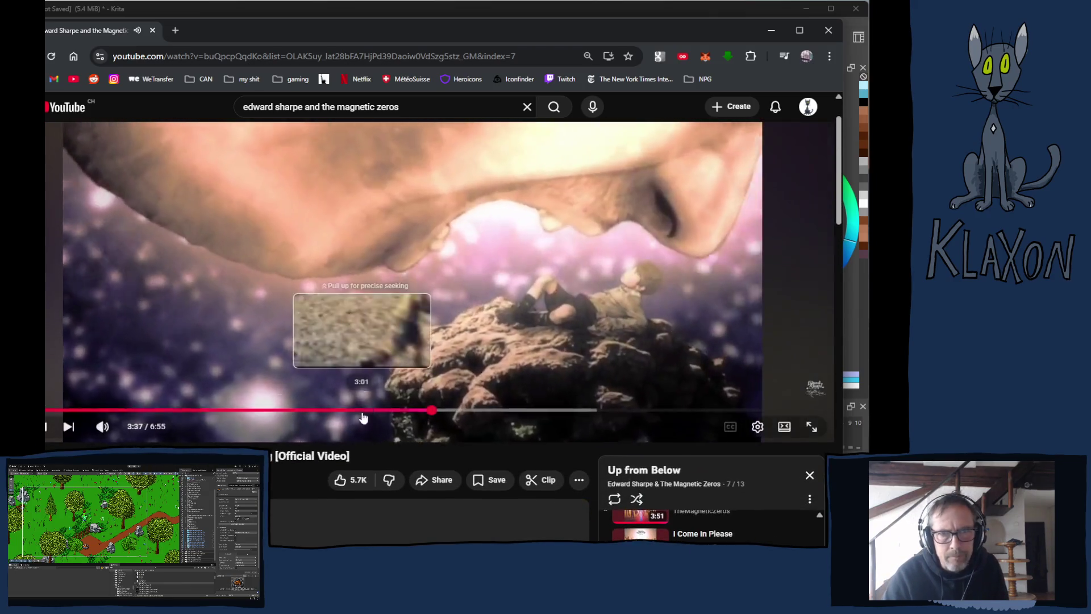
key(alt+Tab)
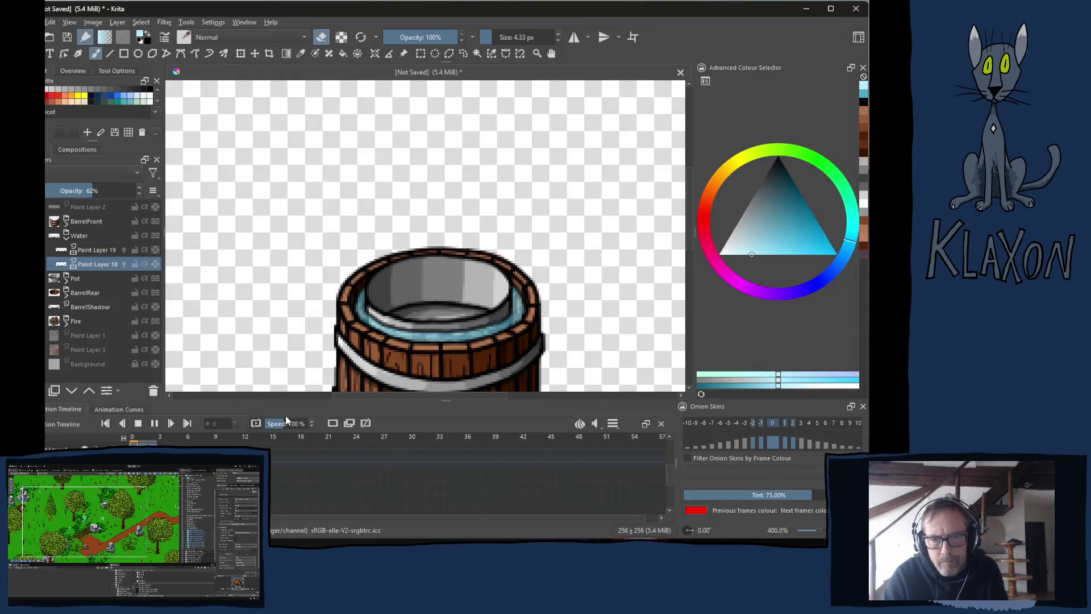
Stop playback, expand the Pot group and add a keyframe to Paint Layer 10.
click(138, 423)
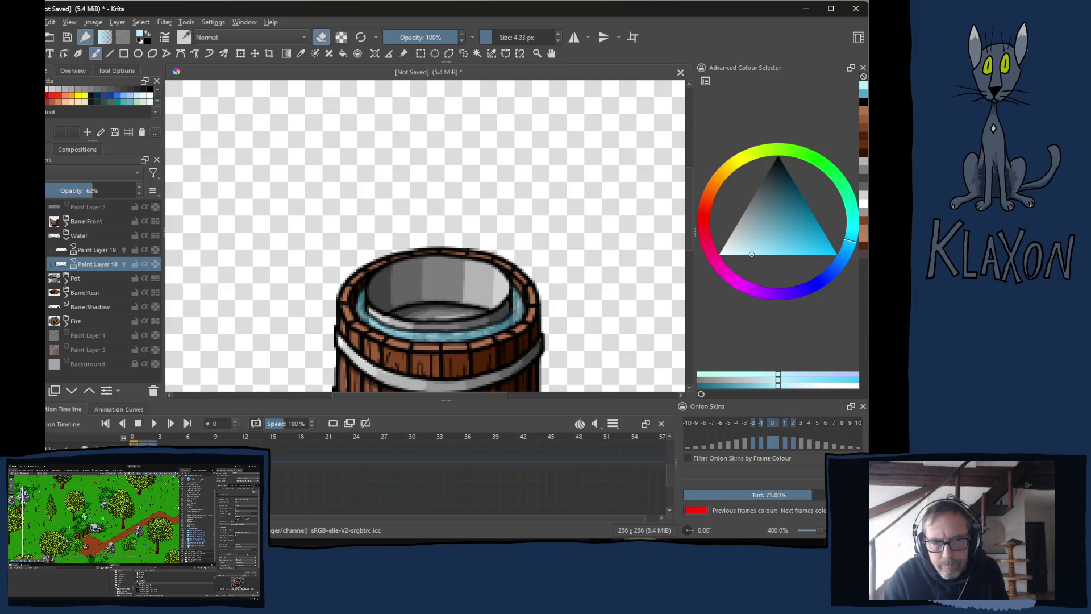
click(76, 279)
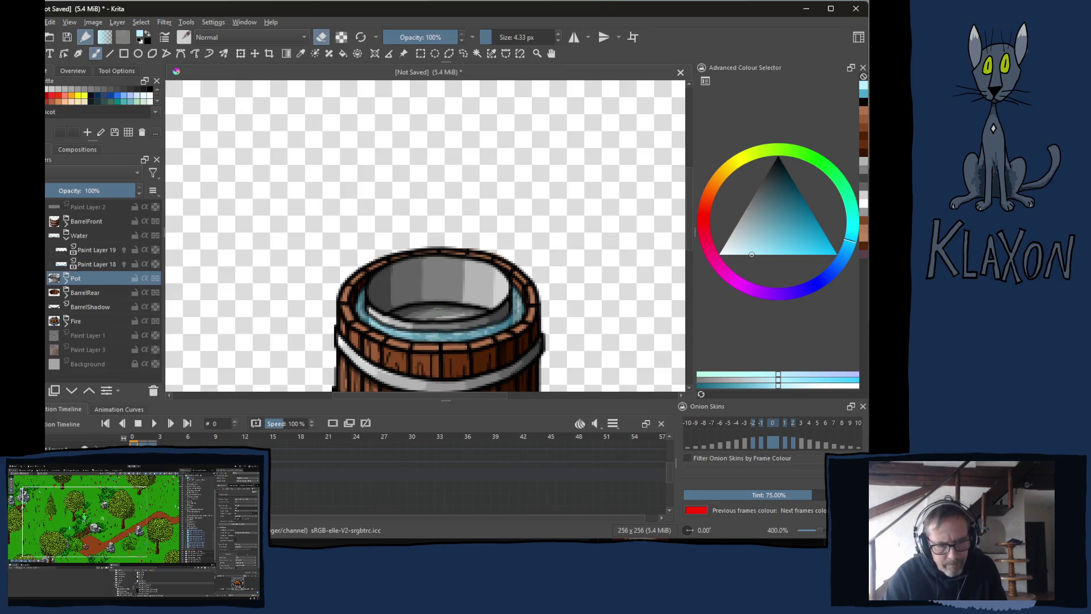
key(ctrl+t)
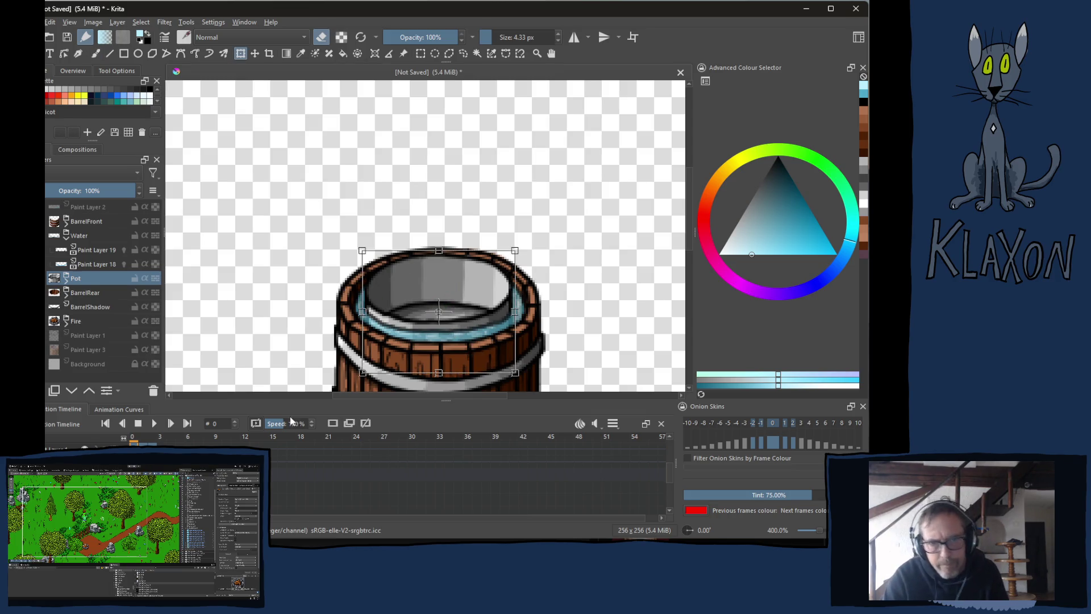
click(66, 281)
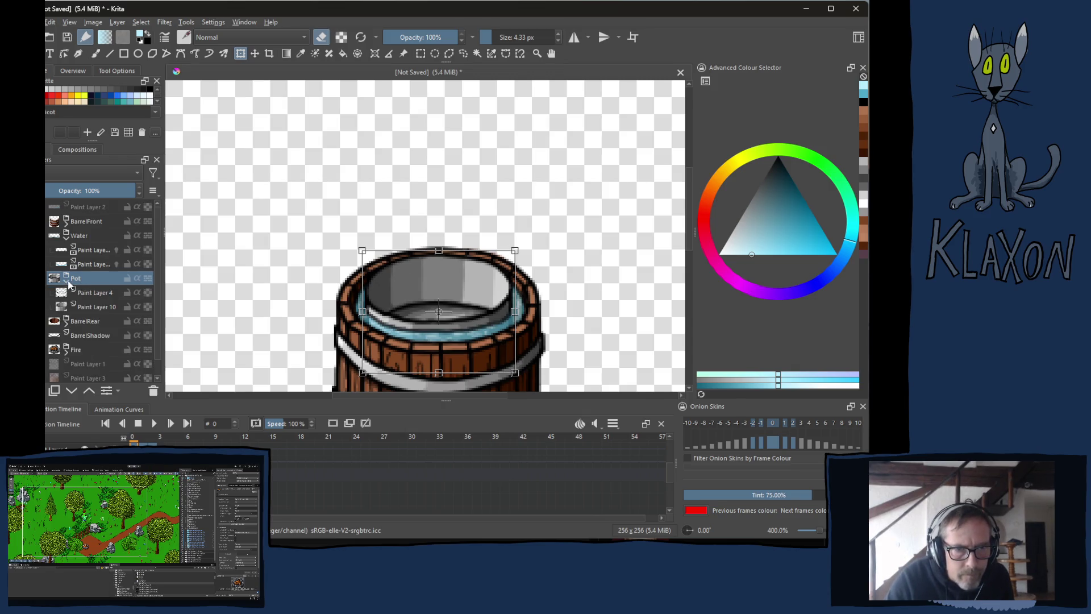
click(95, 292)
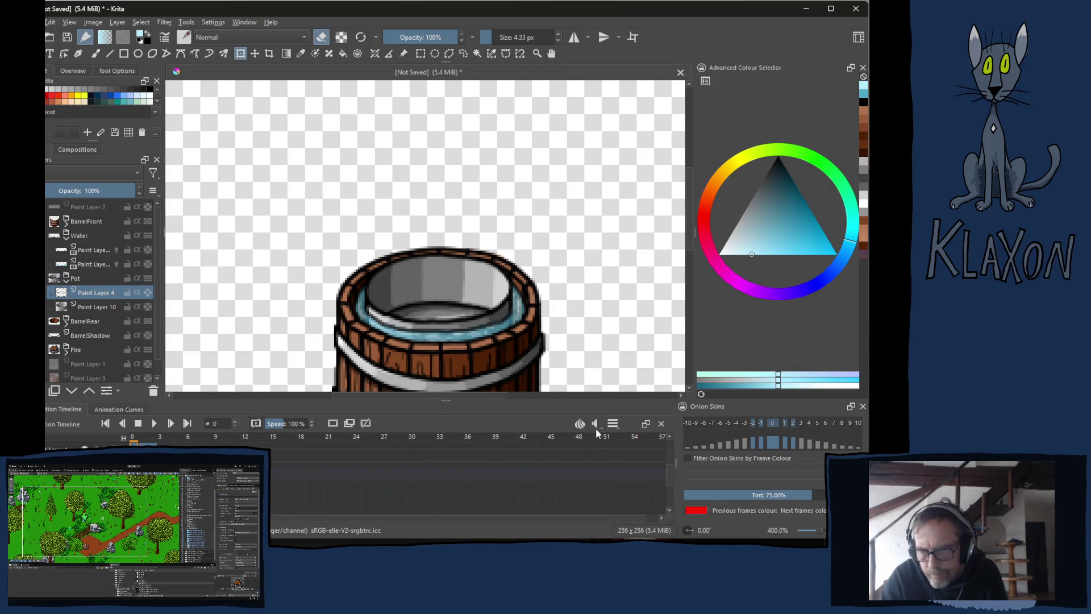
click(86, 307)
click(348, 424)
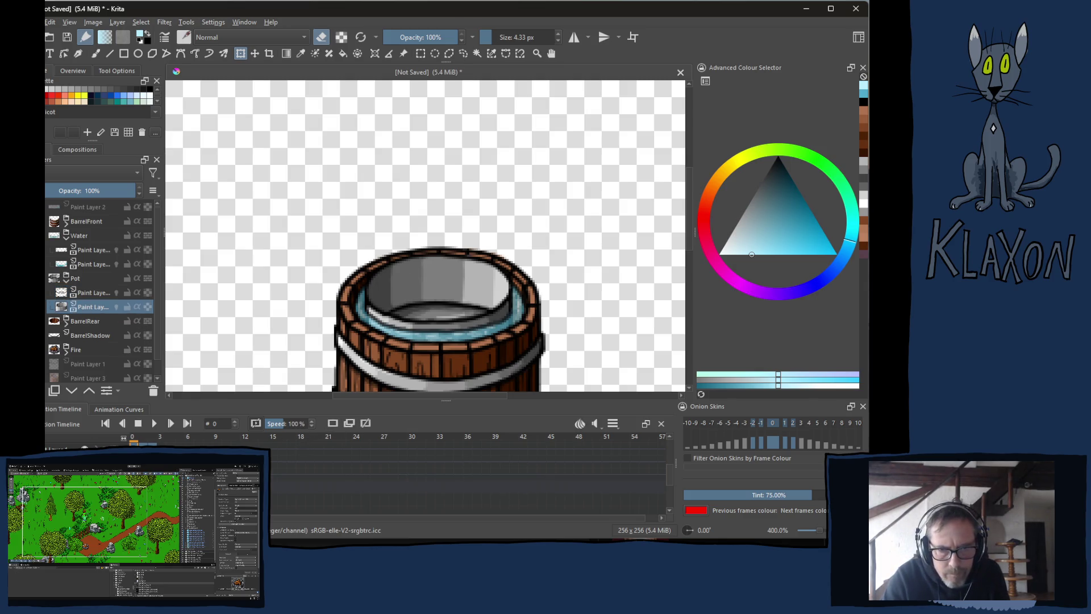
On frame 1, select both pot paint layers and apply a transform to them.
key(period)
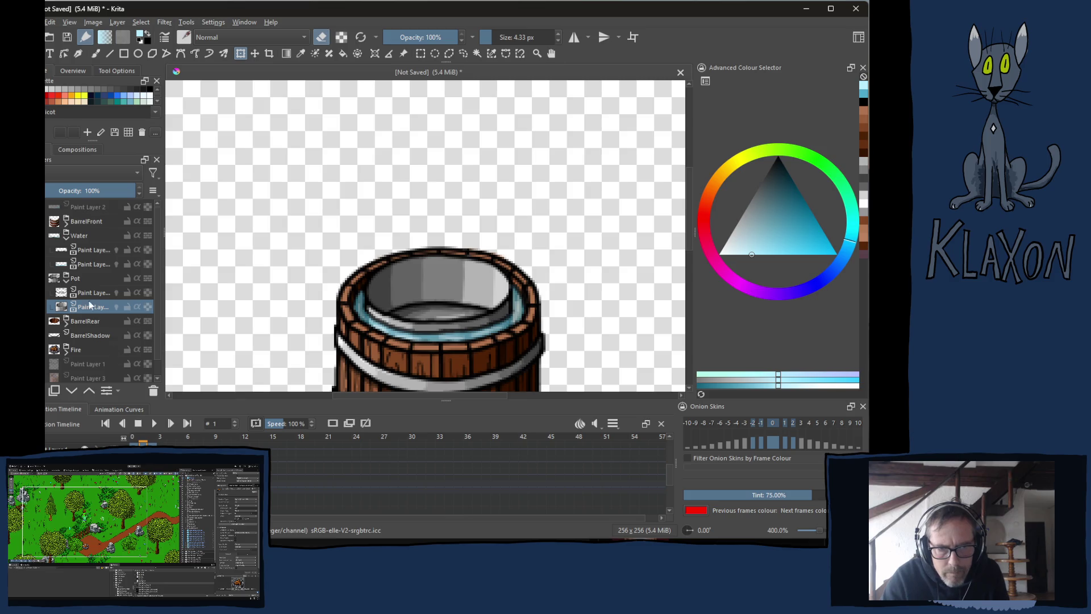
click(77, 280)
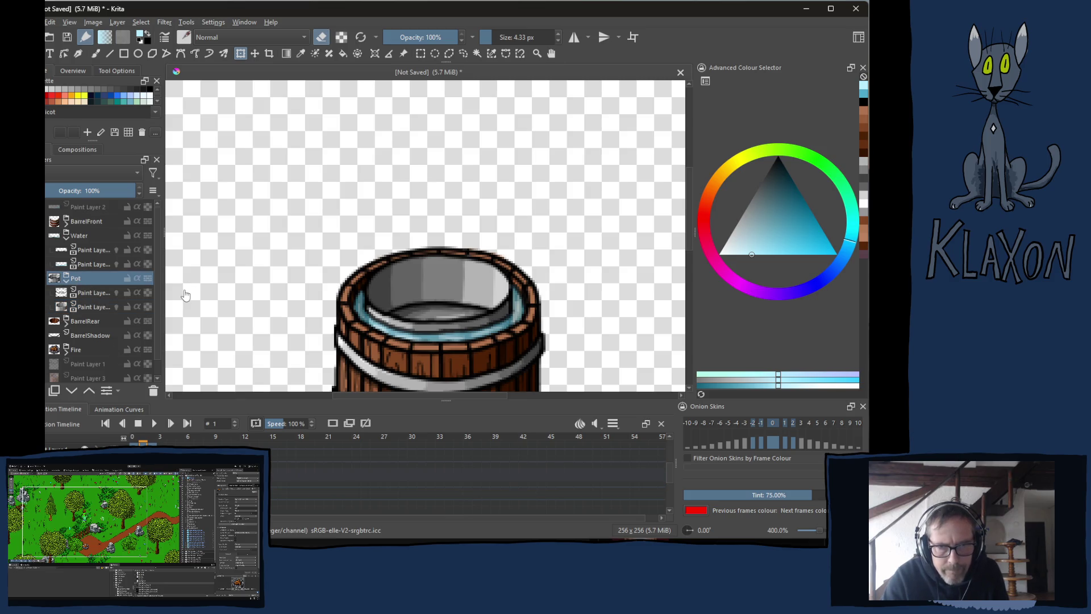
click(88, 308)
shift+click(91, 293)
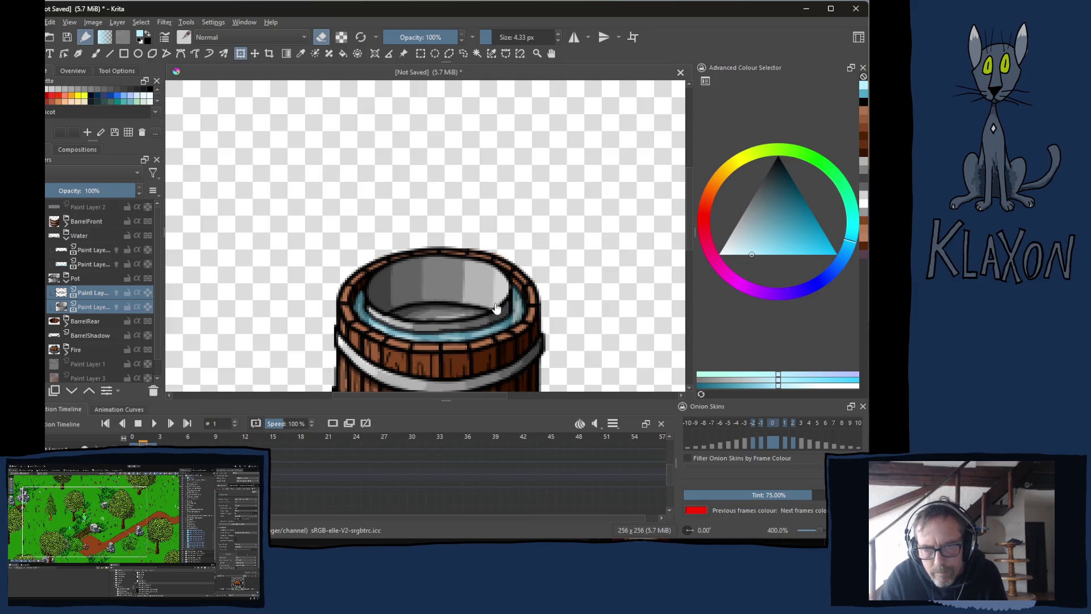
key(ctrl+t)
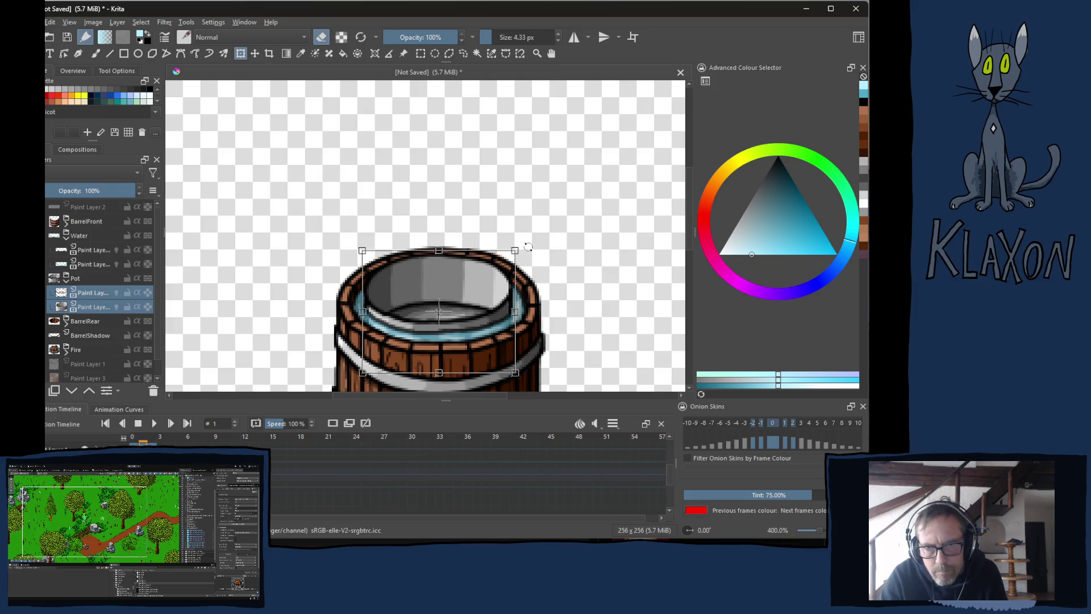
key(Return)
key(ctrl+t)
key(period)
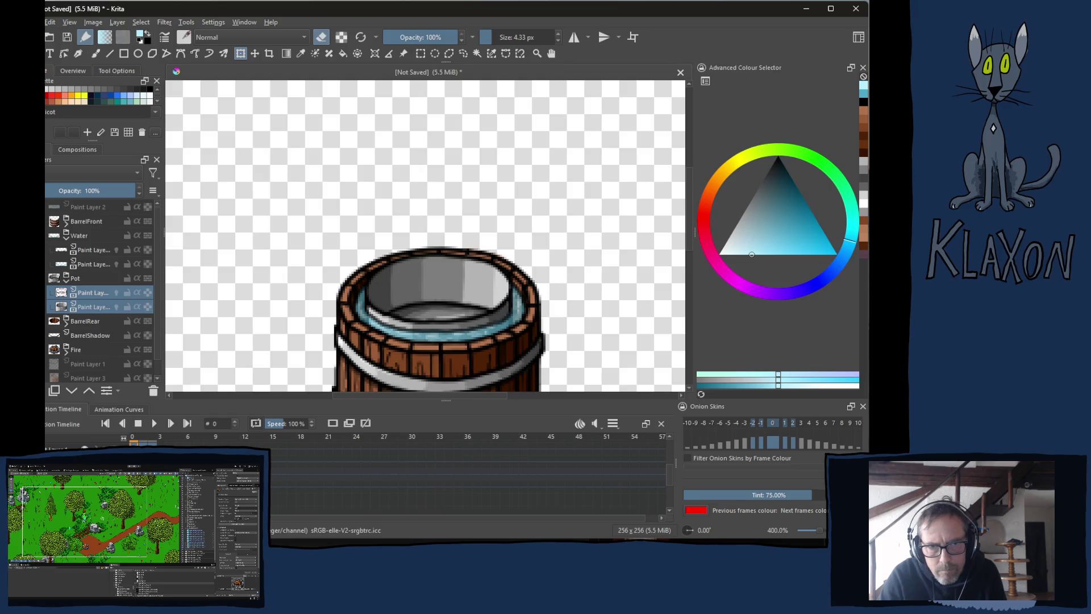
Compare the pot across frames 0–2, undoing an accidental layer duplicate.
click(143, 440)
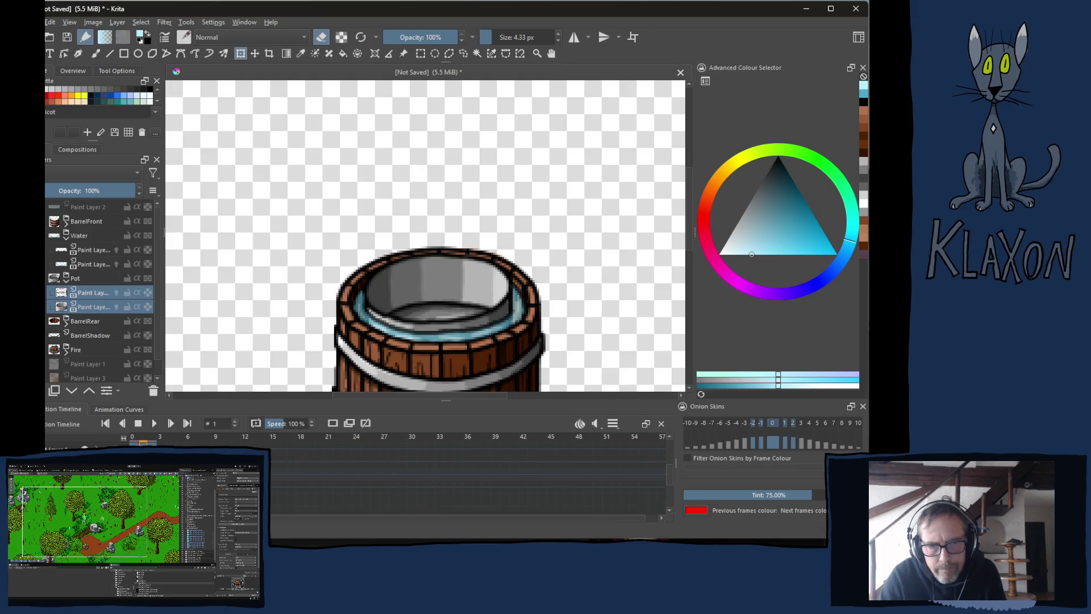
key(period)
key(comma)
key(comma)
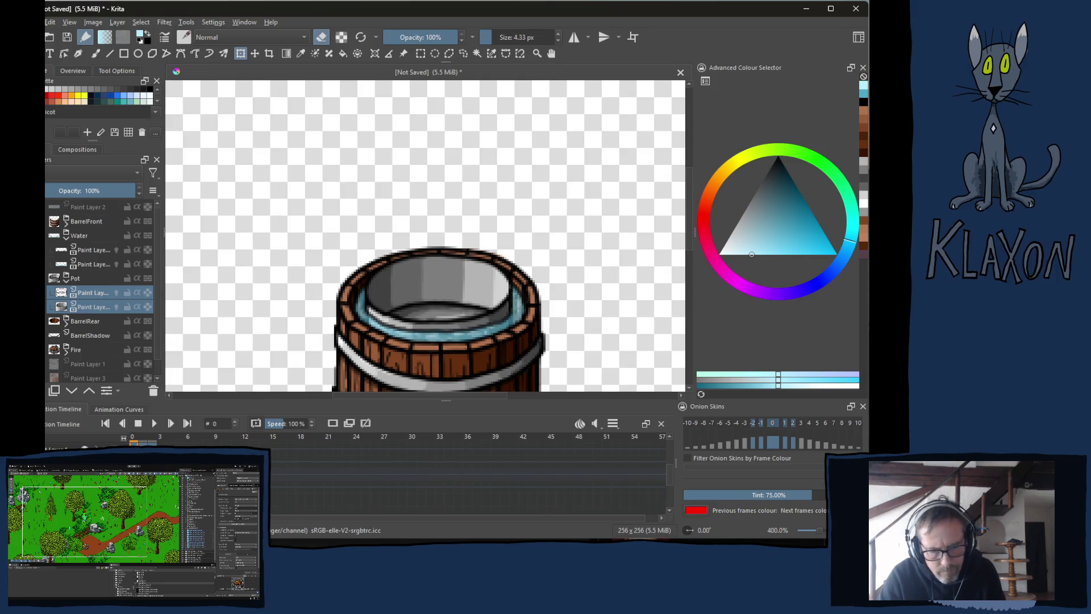
key(period)
key(period)
key(ctrl+j)
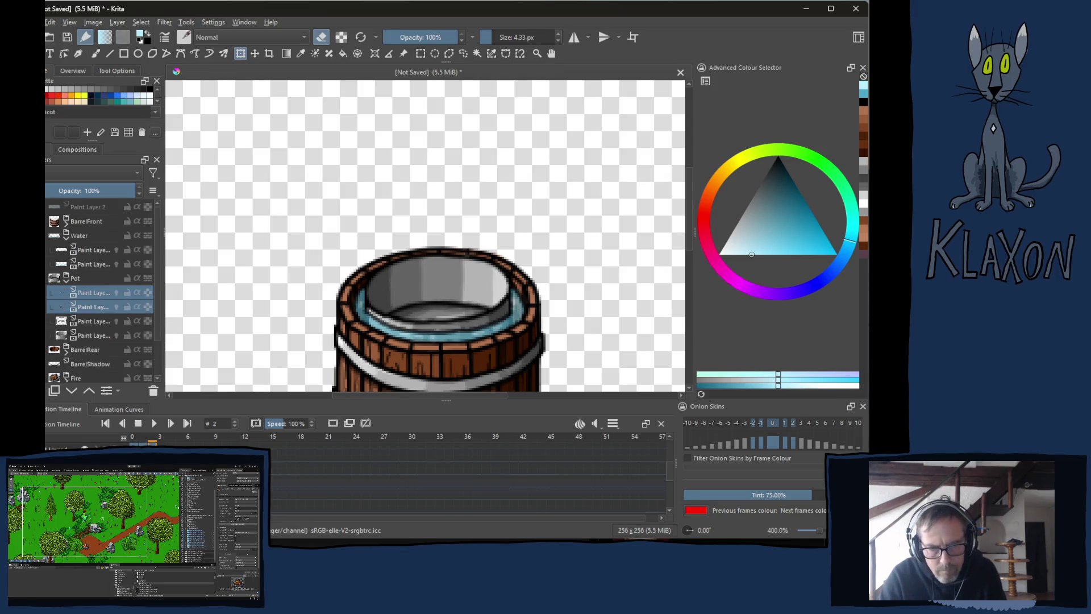
key(ctrl+z)
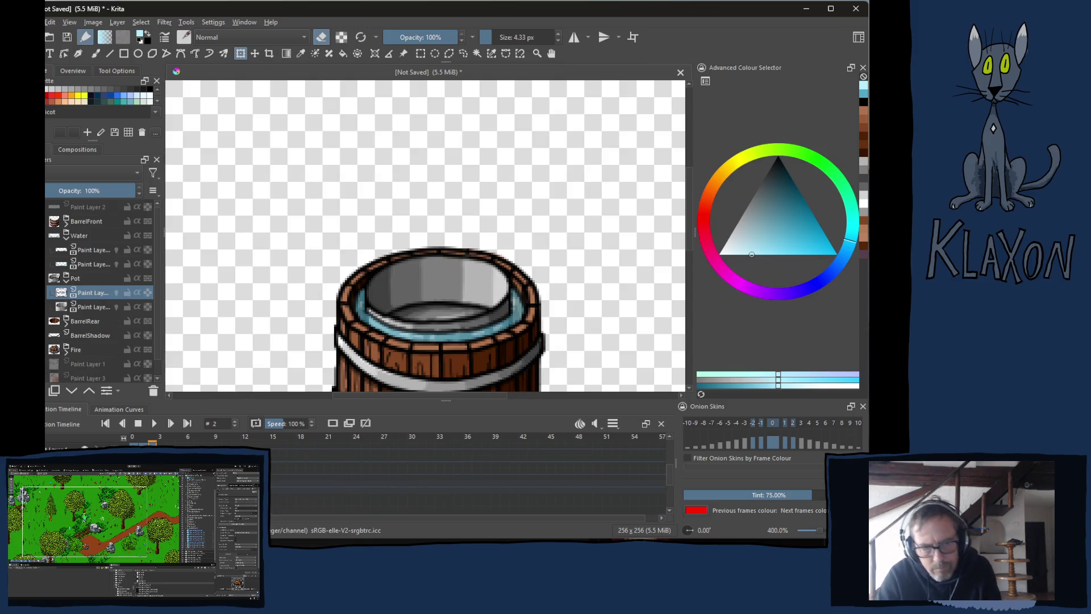
key(comma)
key(comma)
right_click(134, 449)
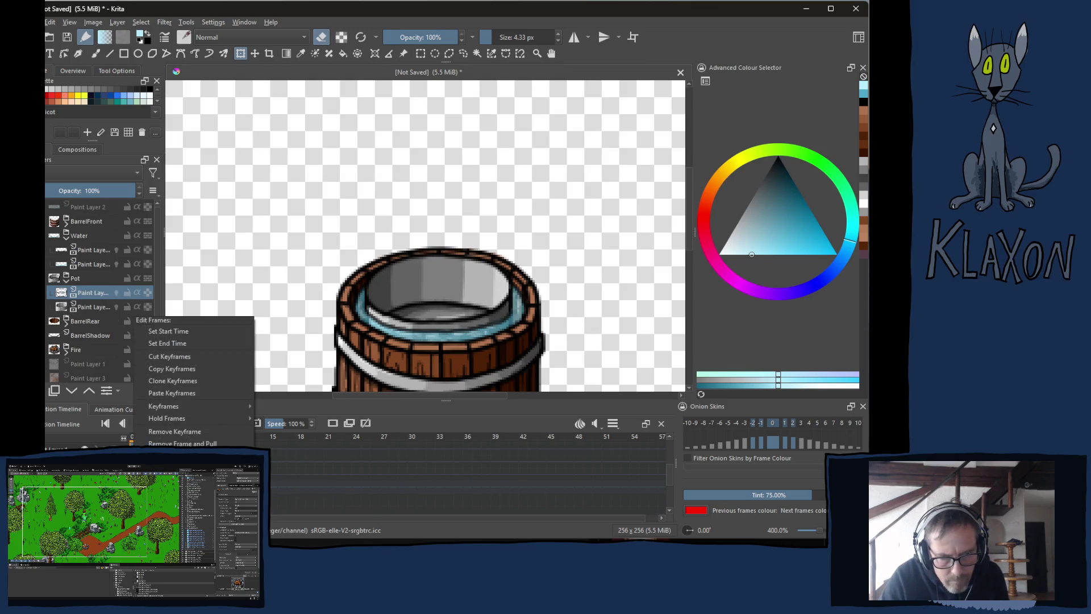
Copy the frame 0 pot keyframes and paste them onto the next frame.
click(195, 370)
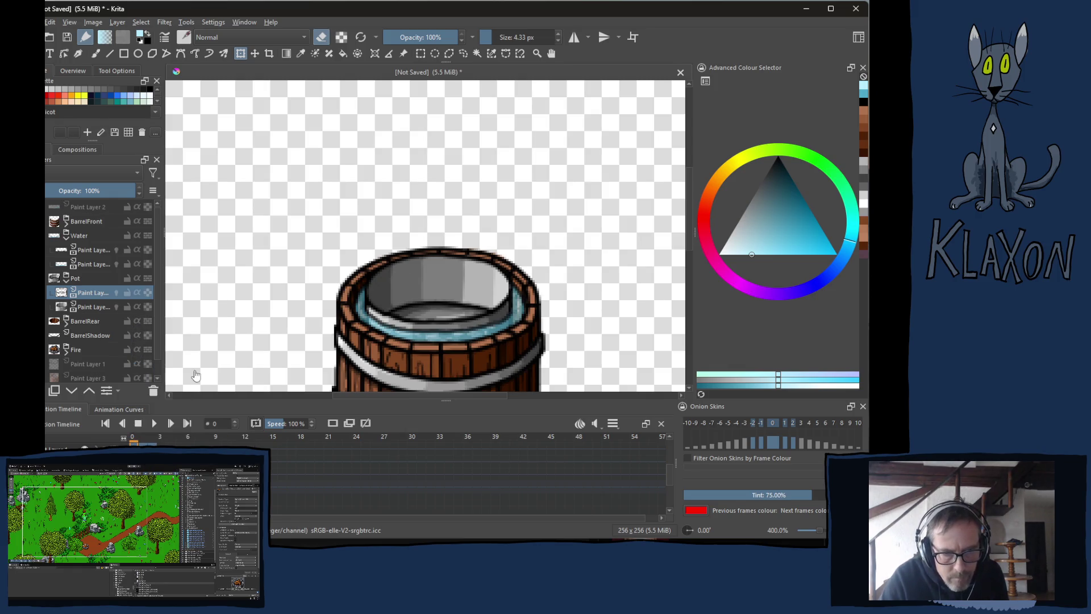
right_click(154, 449)
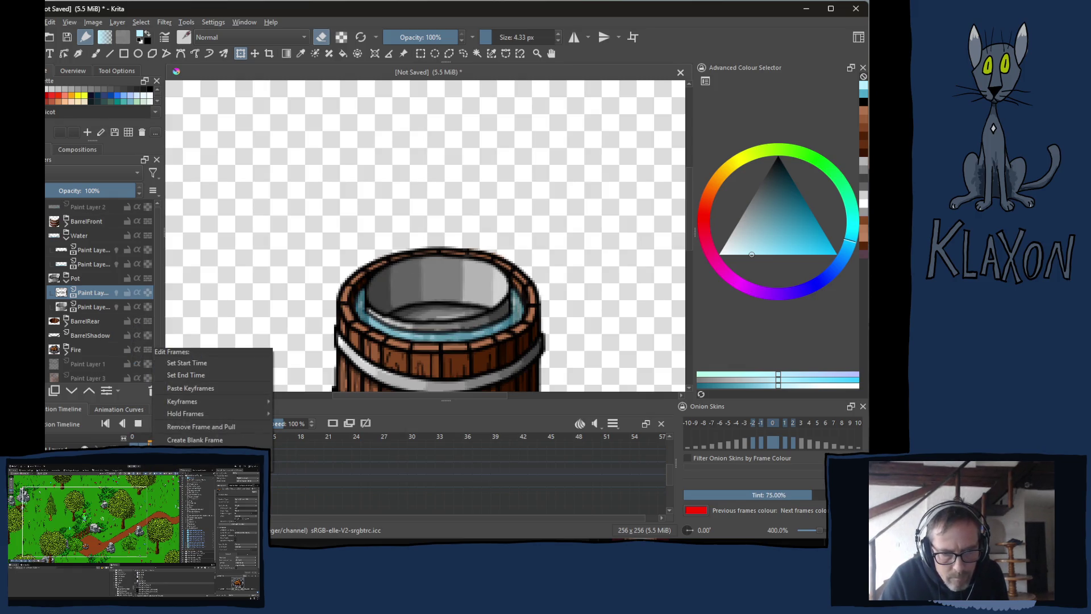
click(199, 389)
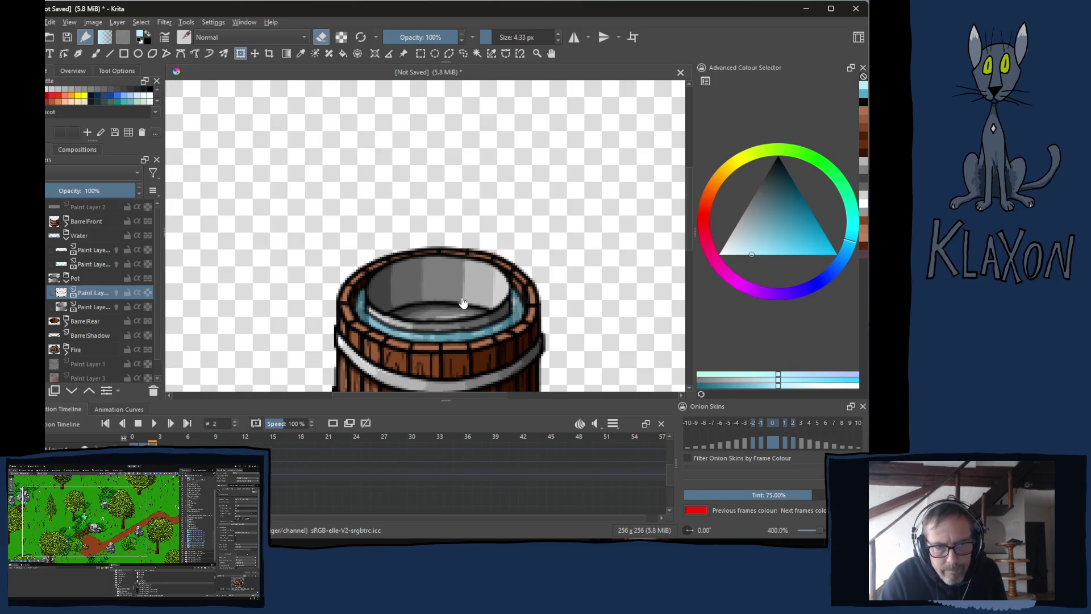
Tilt the selected pot interior layers slightly on frame 2.
ctrl+click(91, 306)
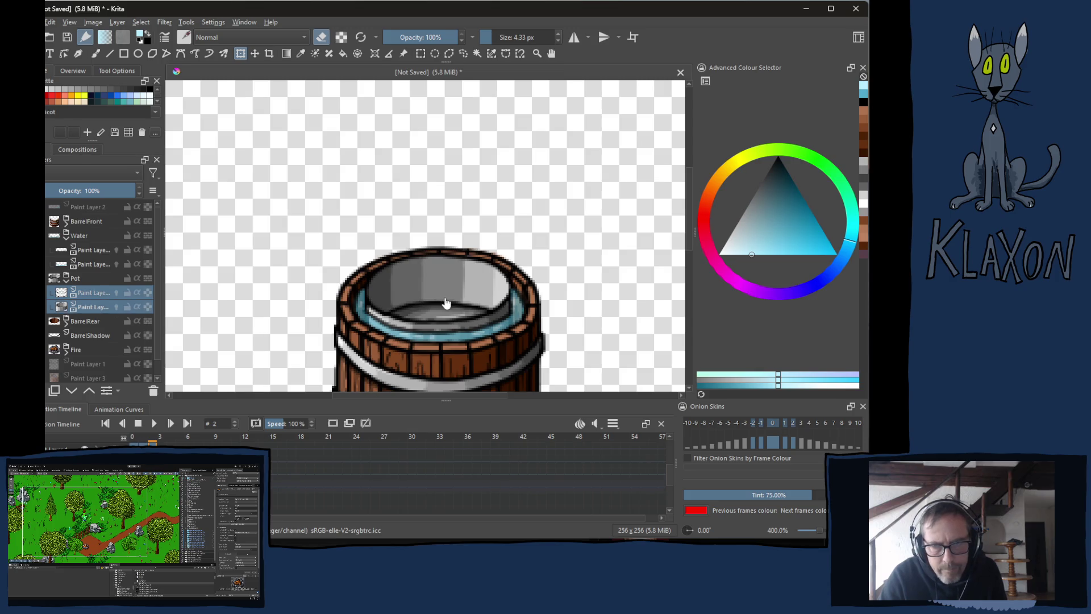
key(ctrl+t)
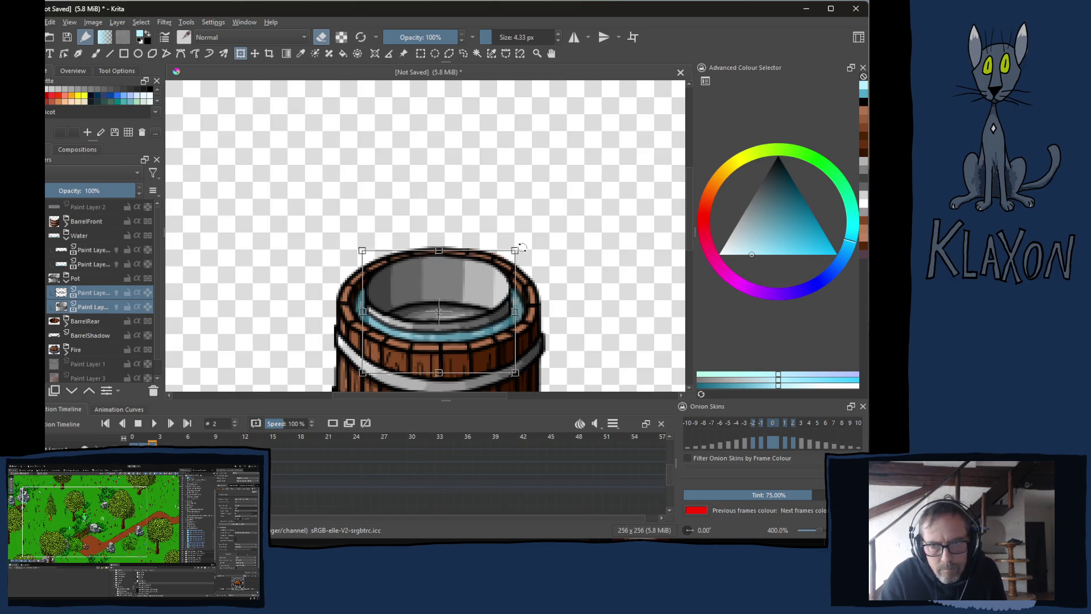
drag(522, 248, 522, 260)
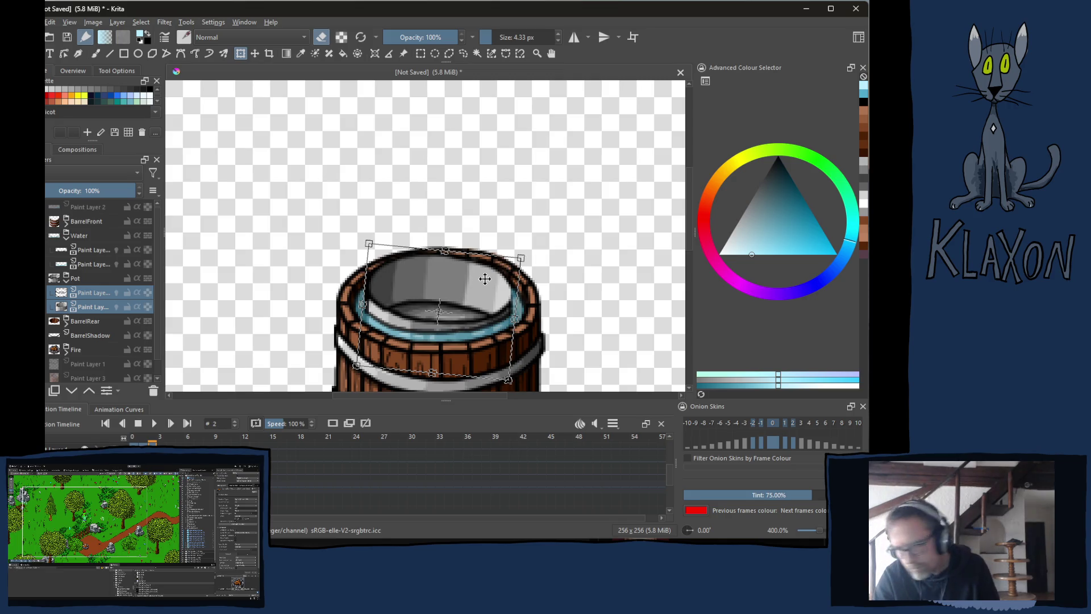
key(Return)
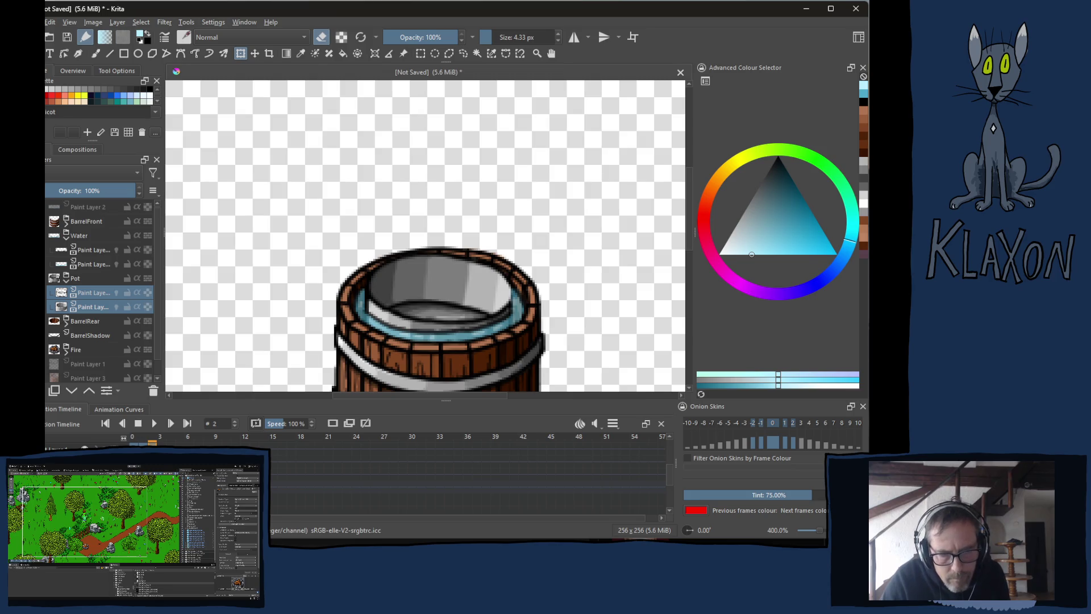
Paste the keyframes again and scrub the timeline to preview the pot animation.
key(Left)
key(Left)
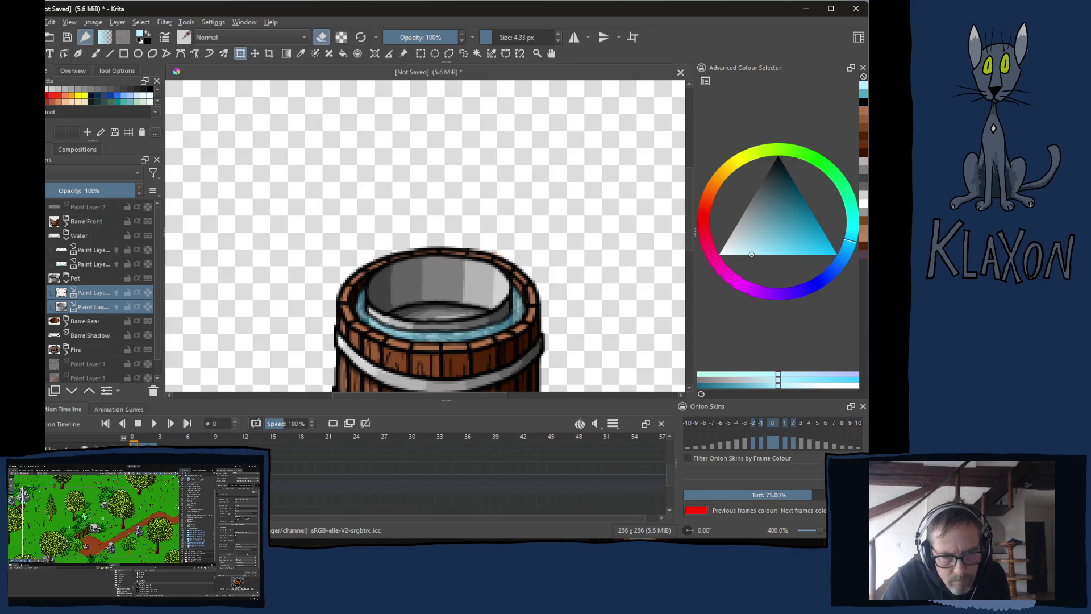
key(Right)
key(Right)
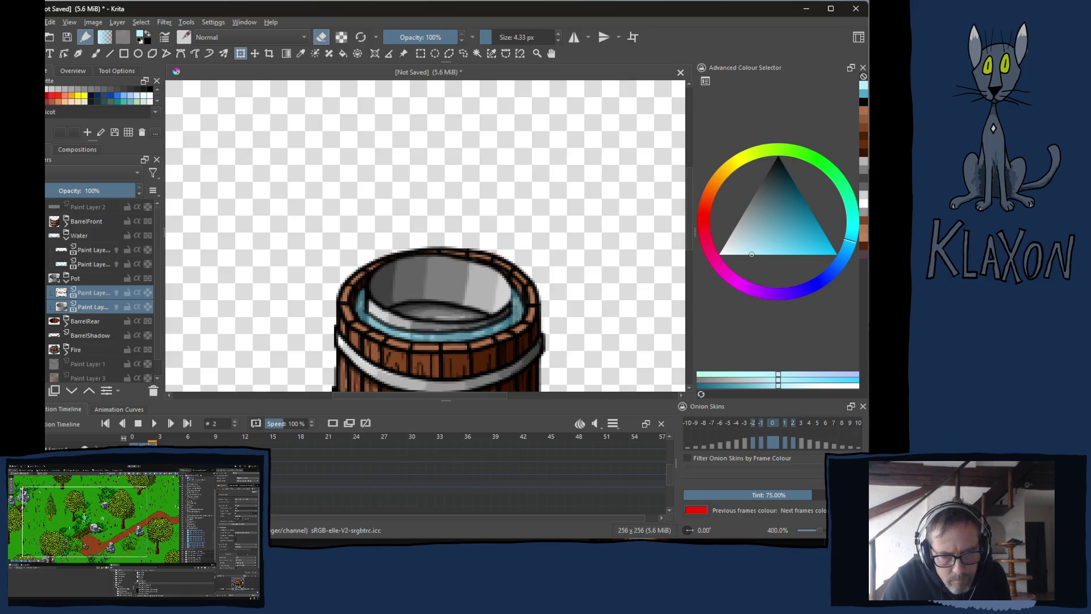
key(Right)
key(Left)
key(Left)
key(Left)
right_click(155, 477)
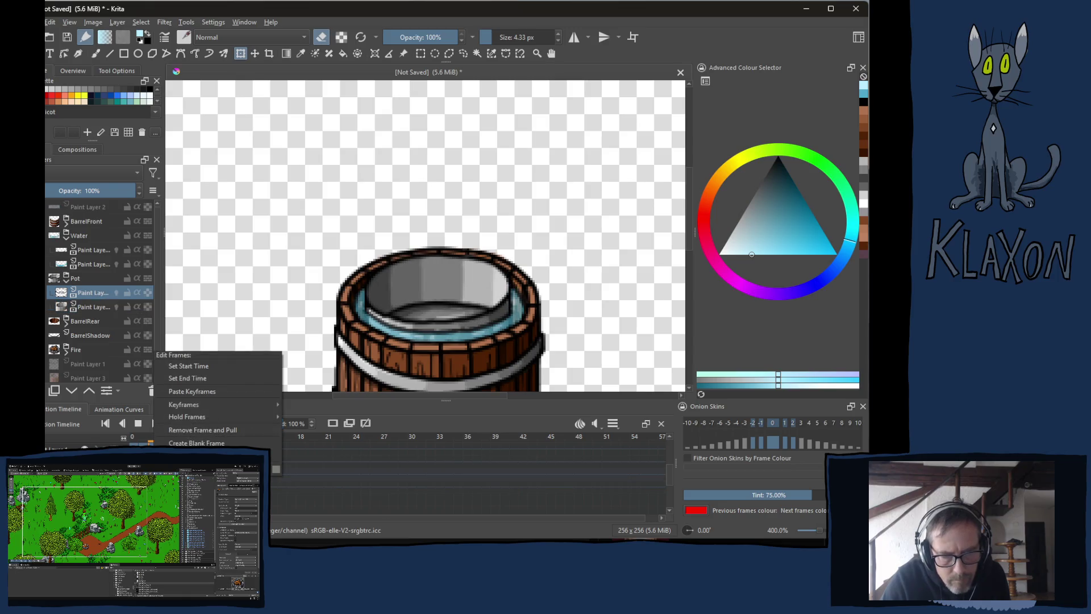
click(192, 391)
click(160, 454)
mouse_move(161, 442)
mouse_down()
mouse_move(170, 442)
mouse_move(127, 443)
mouse_move(170, 442)
mouse_move(134, 443)
mouse_up()
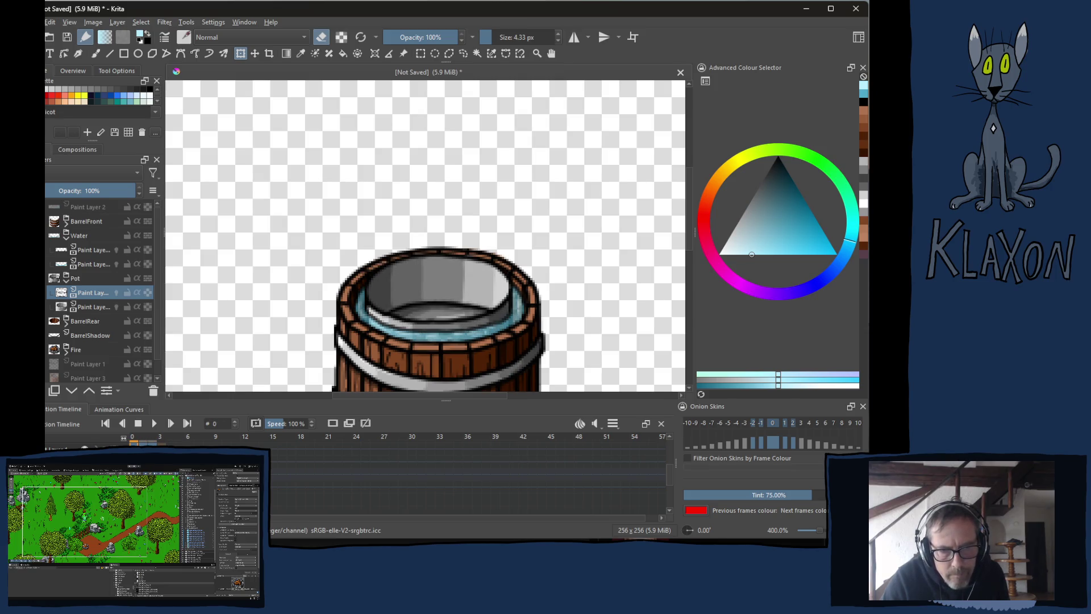
Copy the frame 1 keyframes and paste them onto another frame.
drag(133, 442, 142, 442)
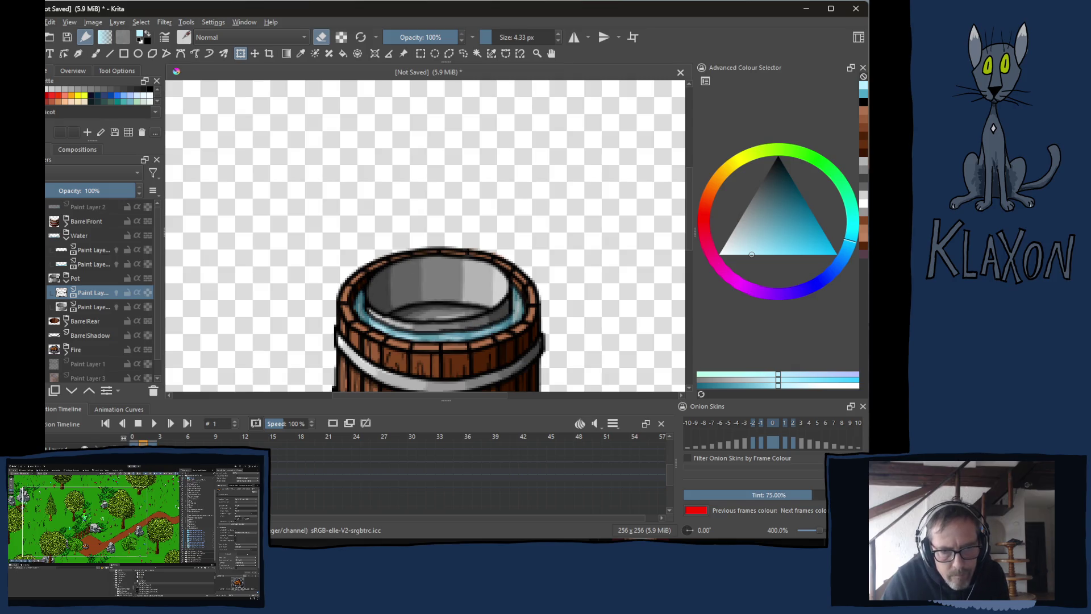
right_click(142, 443)
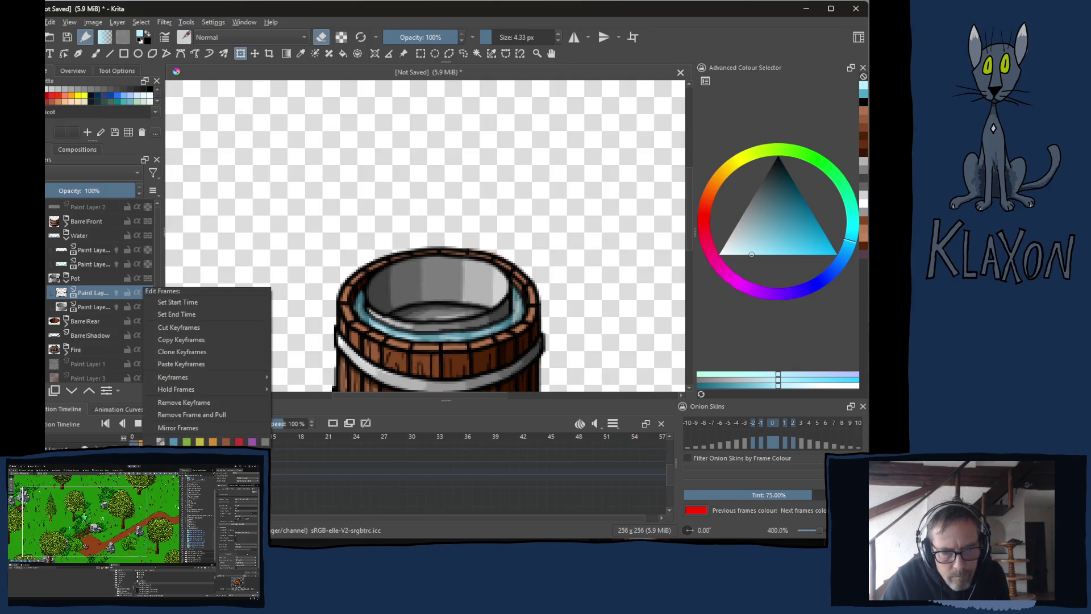
click(191, 340)
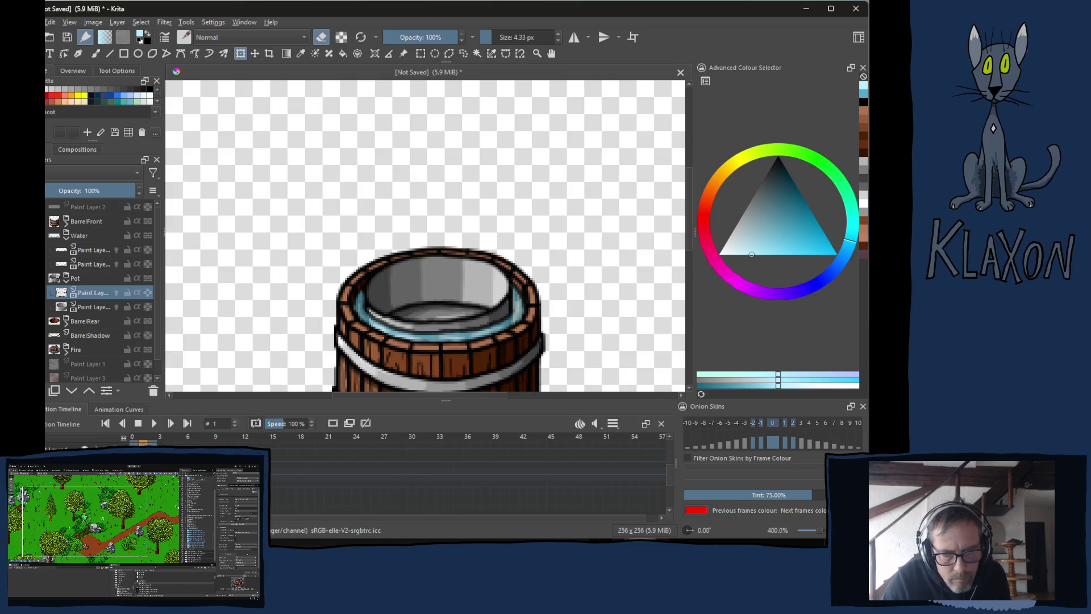
right_click(163, 444)
click(215, 363)
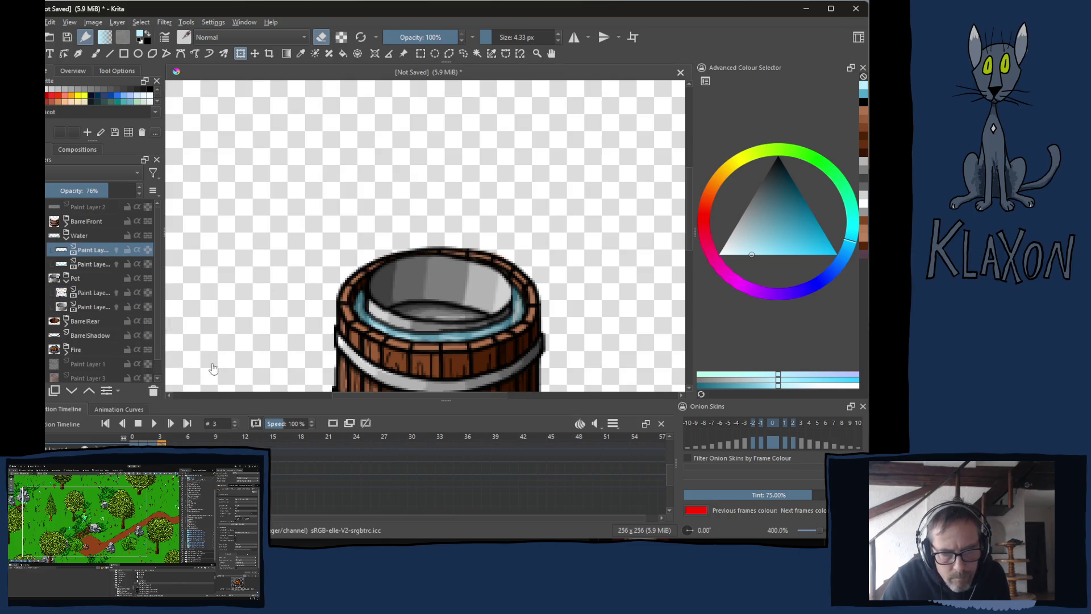
Look over the clip end value in the clip range settings, then close them.
click(611, 426)
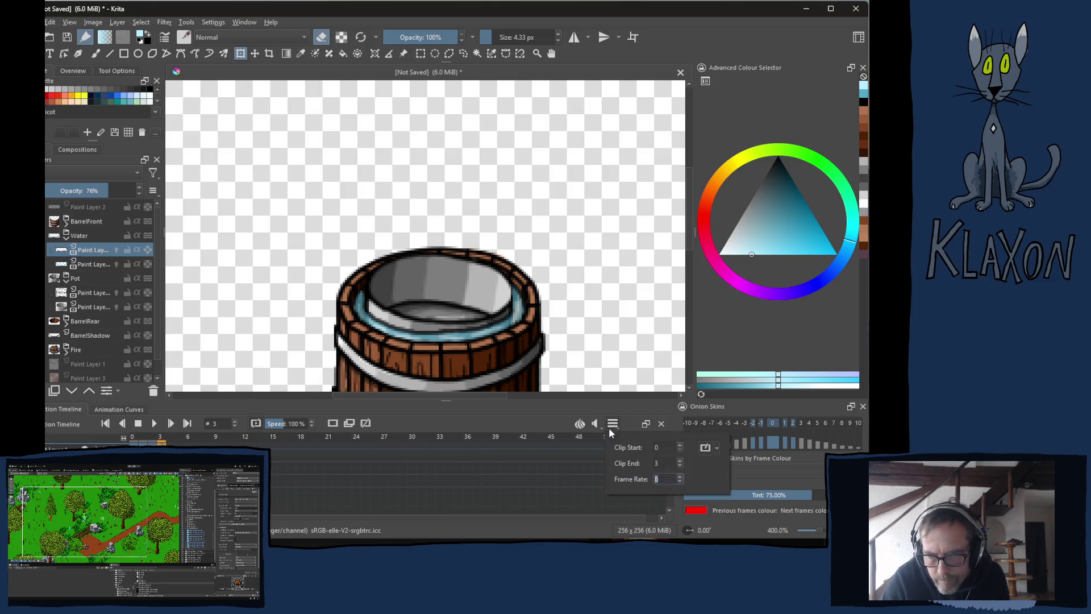
double_click(658, 463)
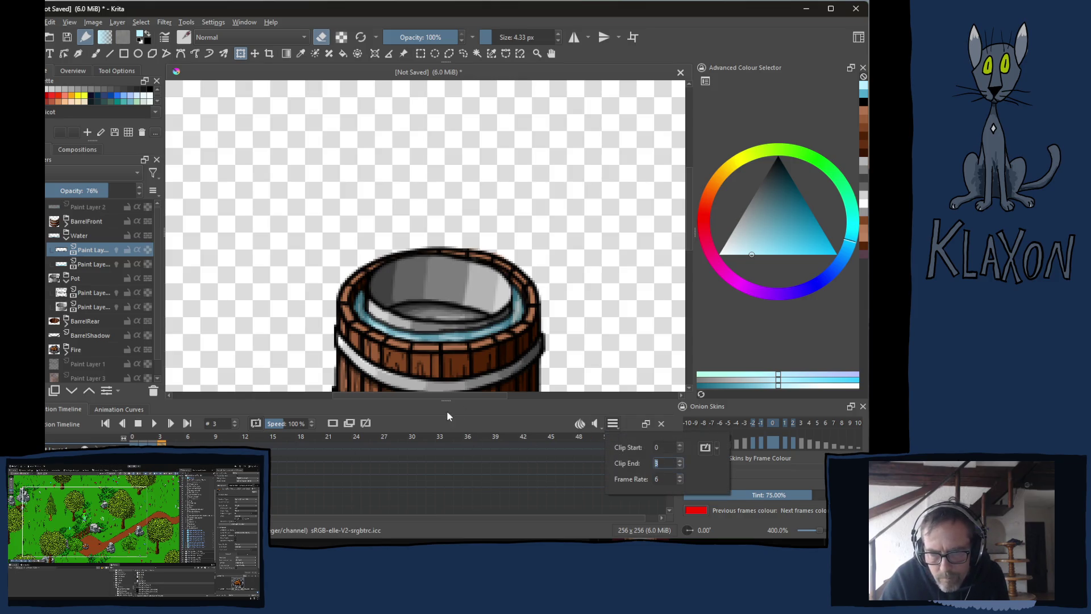
click(447, 417)
Play and stop the barrel animation, rewind to frame 0, scrub to frame 2, and play again.
click(154, 423)
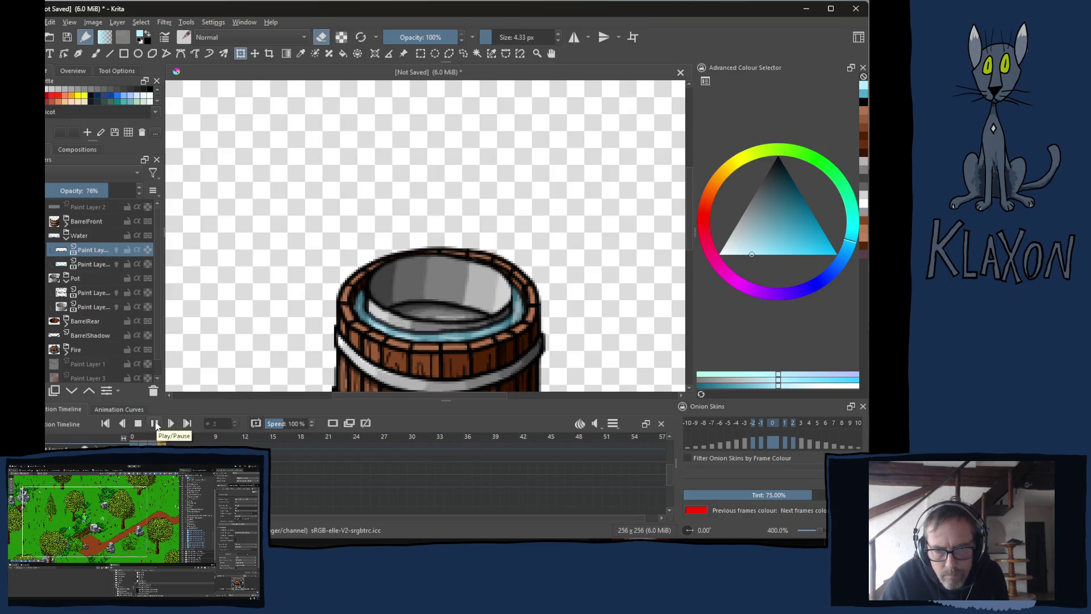
click(138, 423)
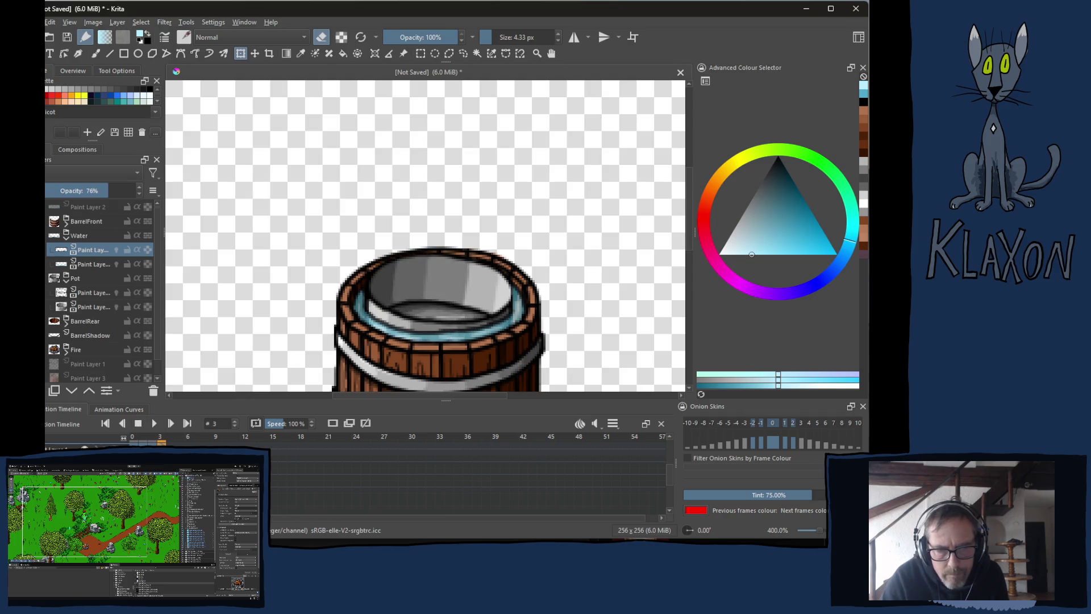
key(Home)
mouse_move(144, 441)
mouse_down()
mouse_move(178, 442)
mouse_move(134, 442)
mouse_move(161, 442)
mouse_up()
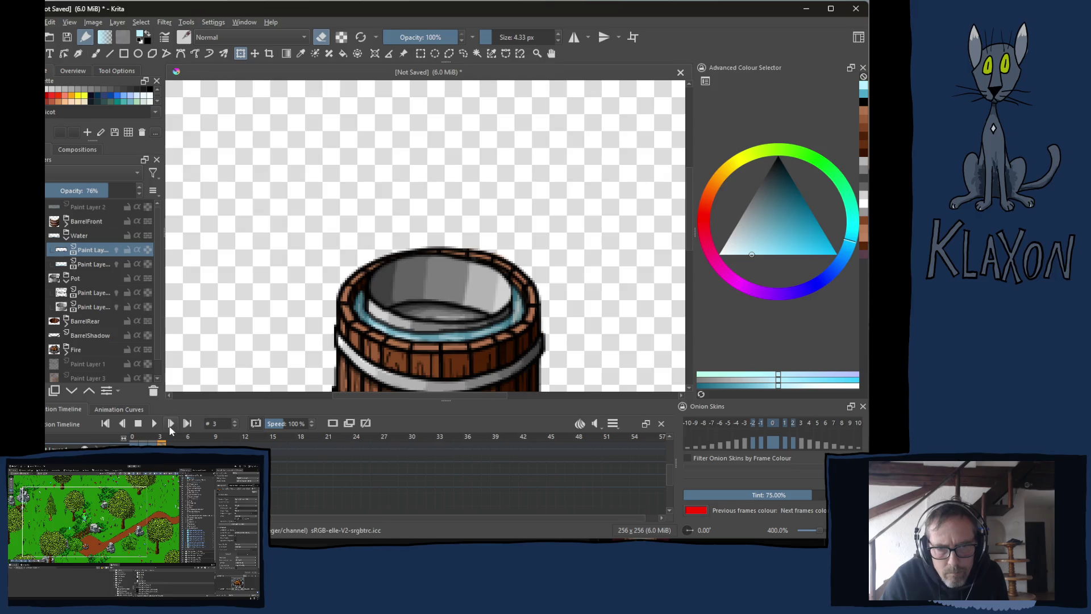
click(154, 423)
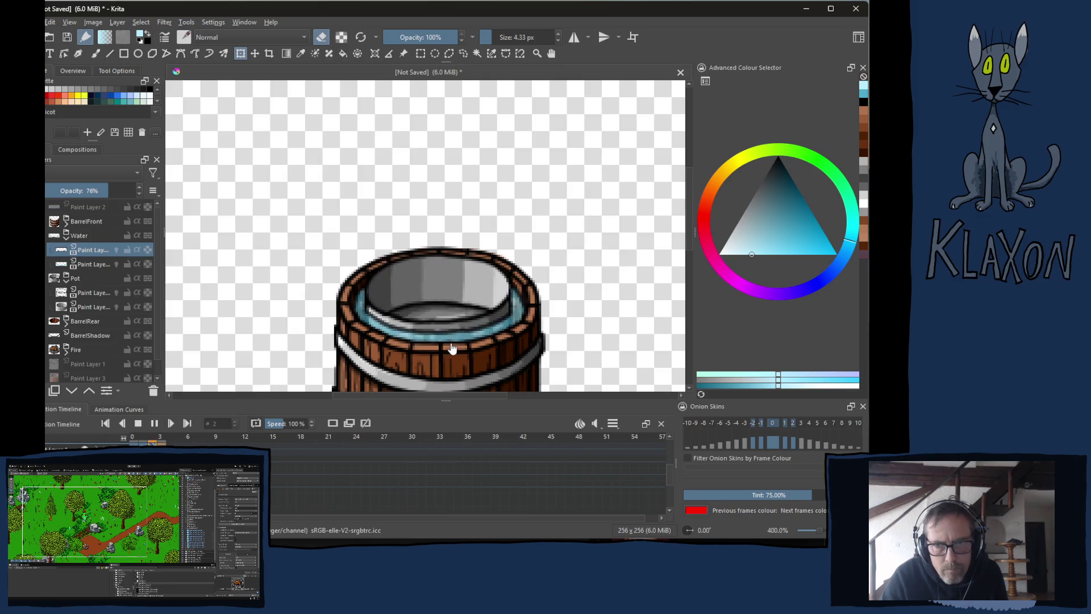
Zoom out and pan to show the whole barrel, stop playback and step between frames.
scroll(492, 364, down, 2)
drag(492, 364, 449, 265)
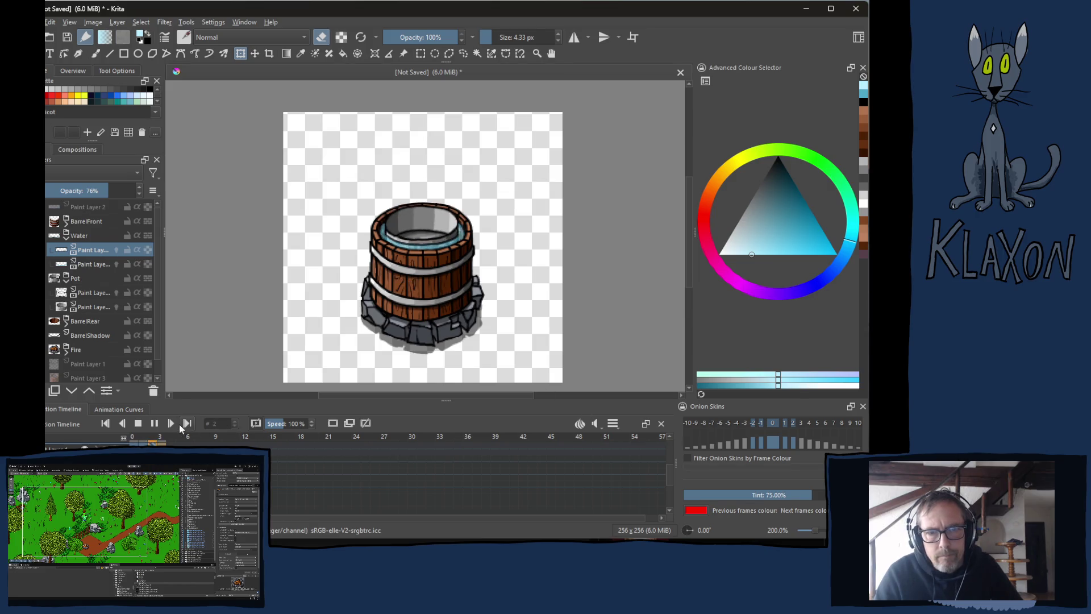
click(138, 427)
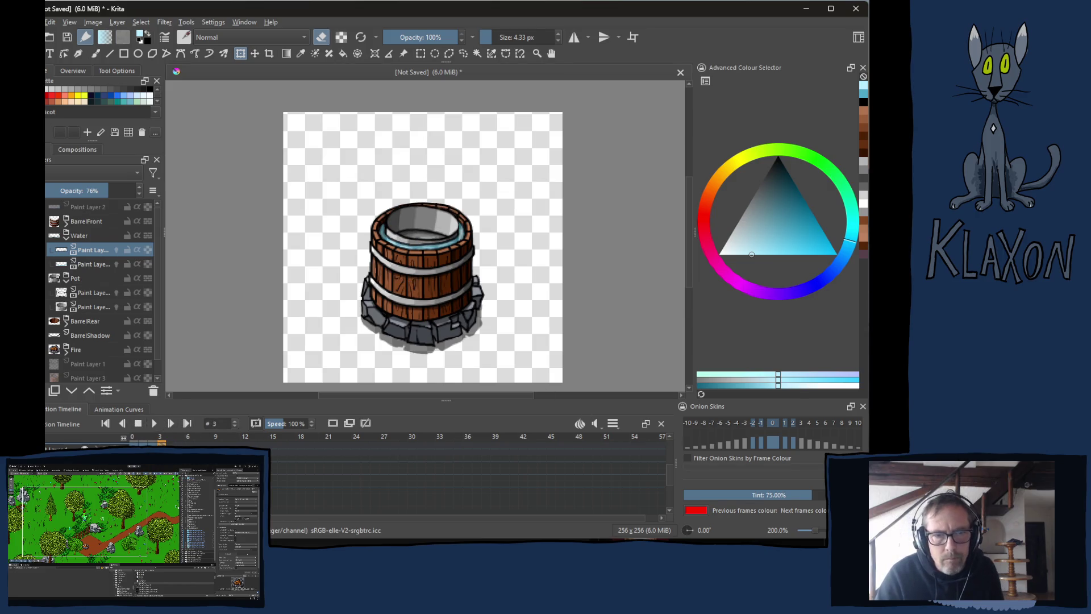
key(period)
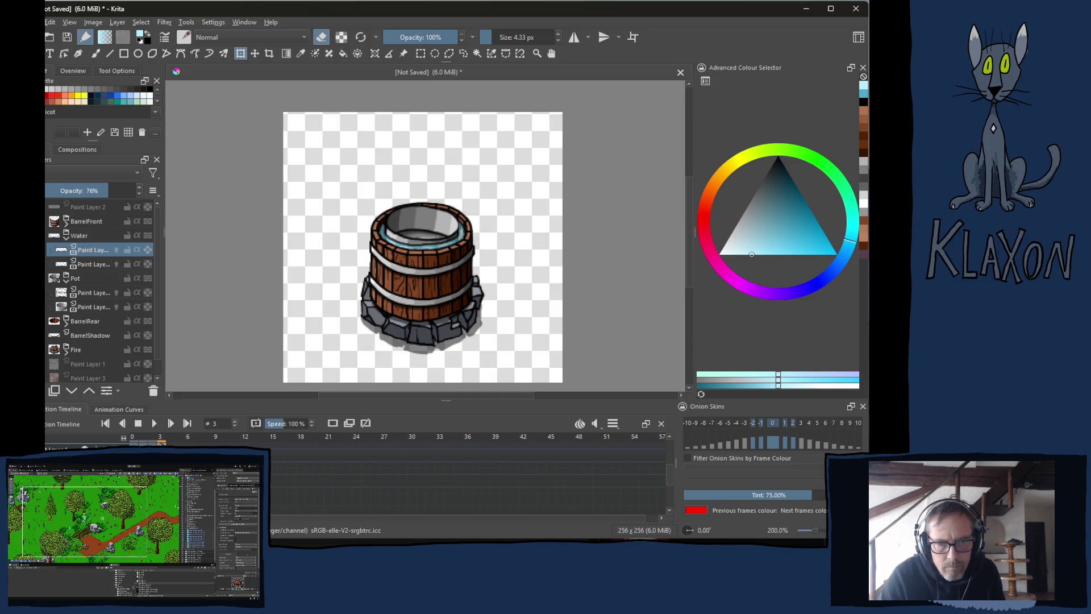
key(Left)
Copy the water keyframe on frame 2 and paste it onto the neighbouring frame.
right_click(160, 452)
key(Escape)
key(Left)
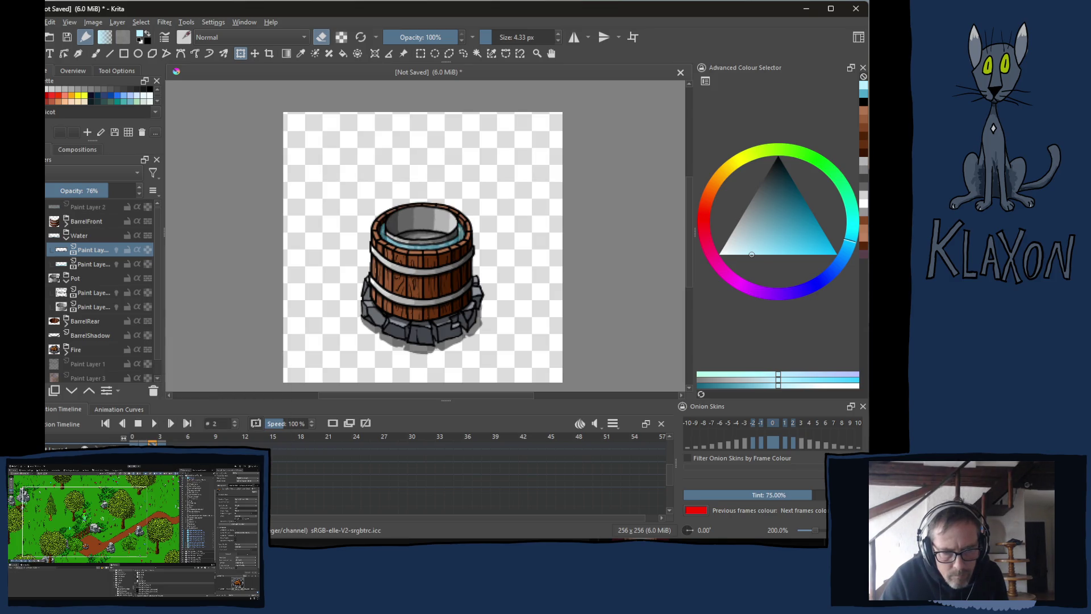
right_click(152, 449)
click(188, 377)
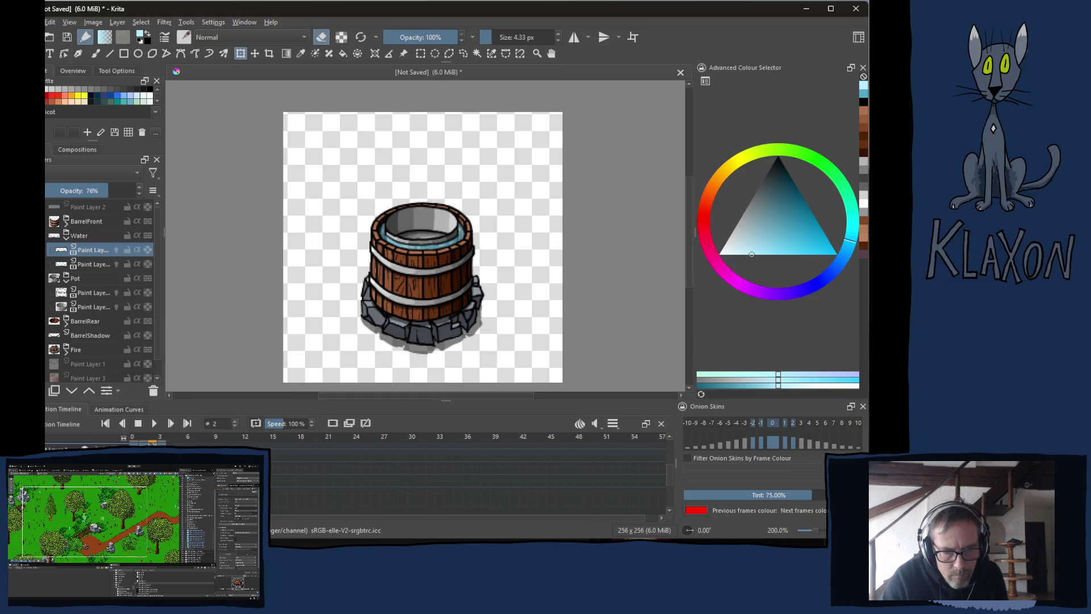
right_click(161, 449)
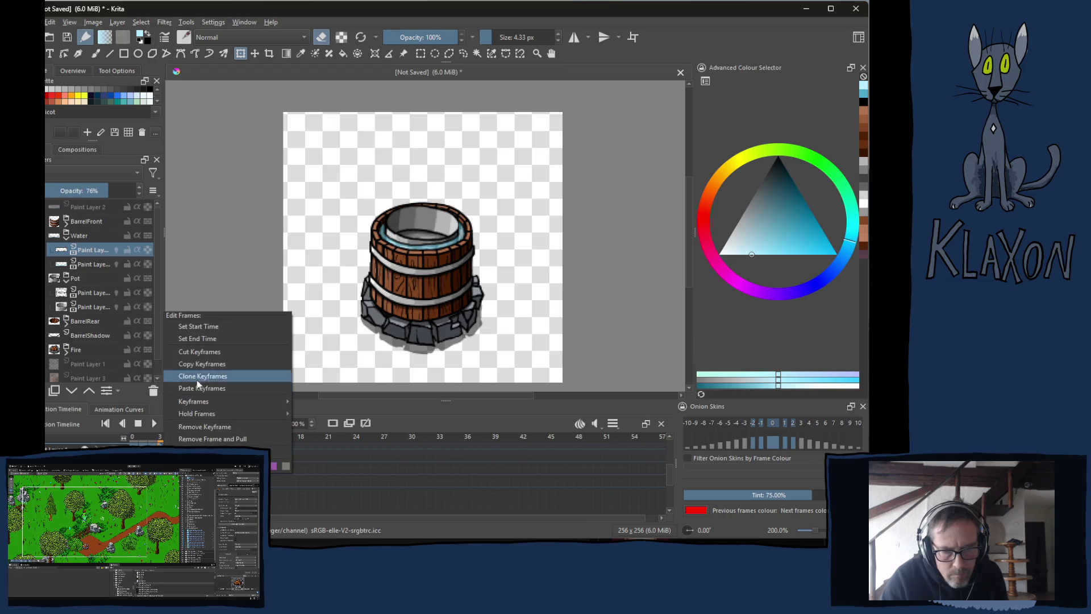
click(213, 391)
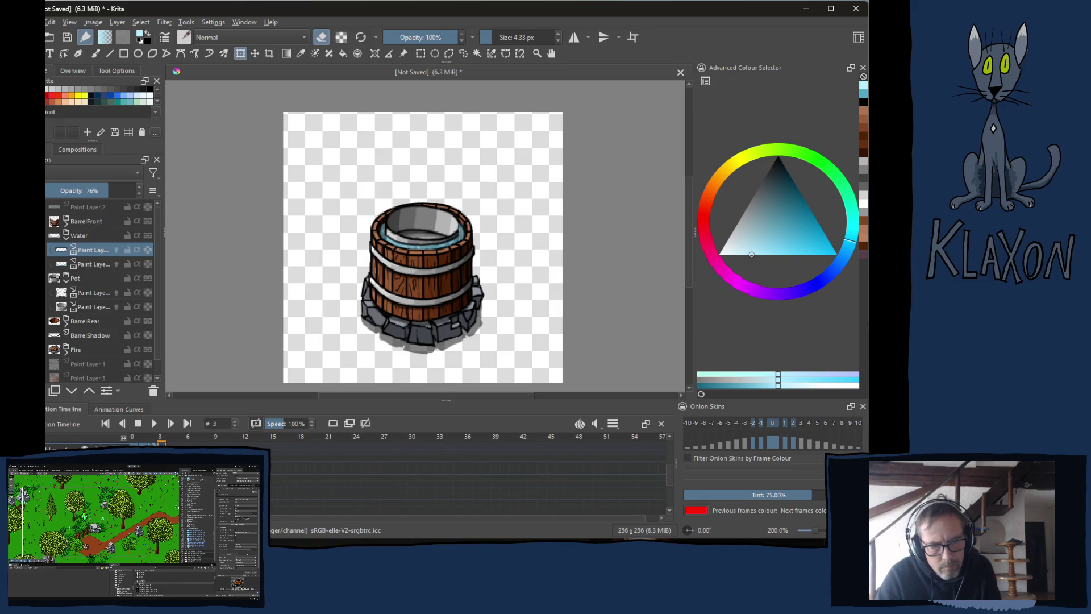
Expand the BarrelRear group, go to frame 3, and open the options for the Pot paint layer.
click(93, 335)
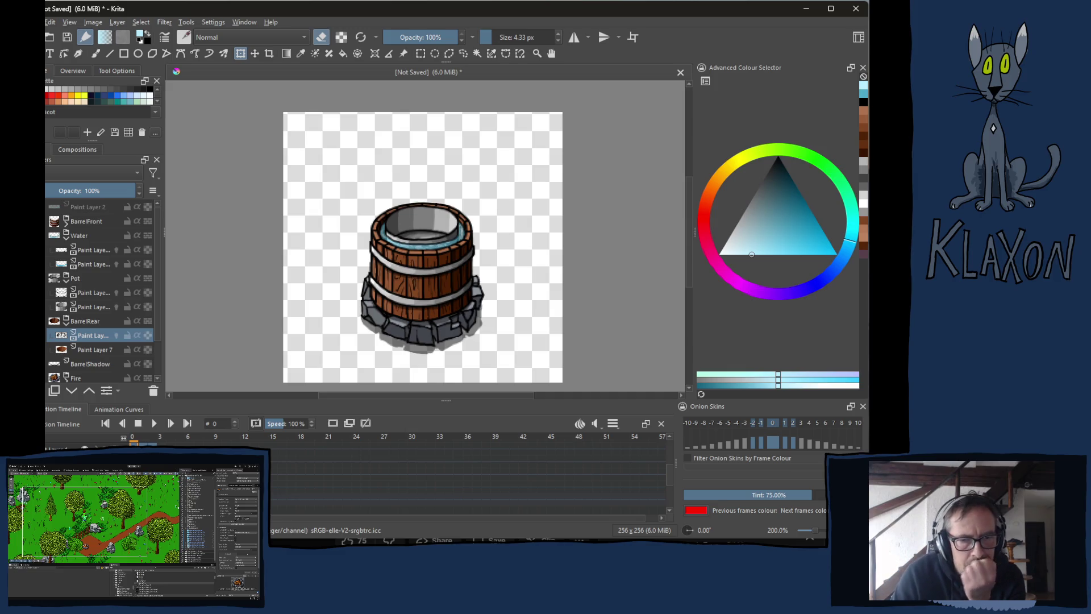
key(.)
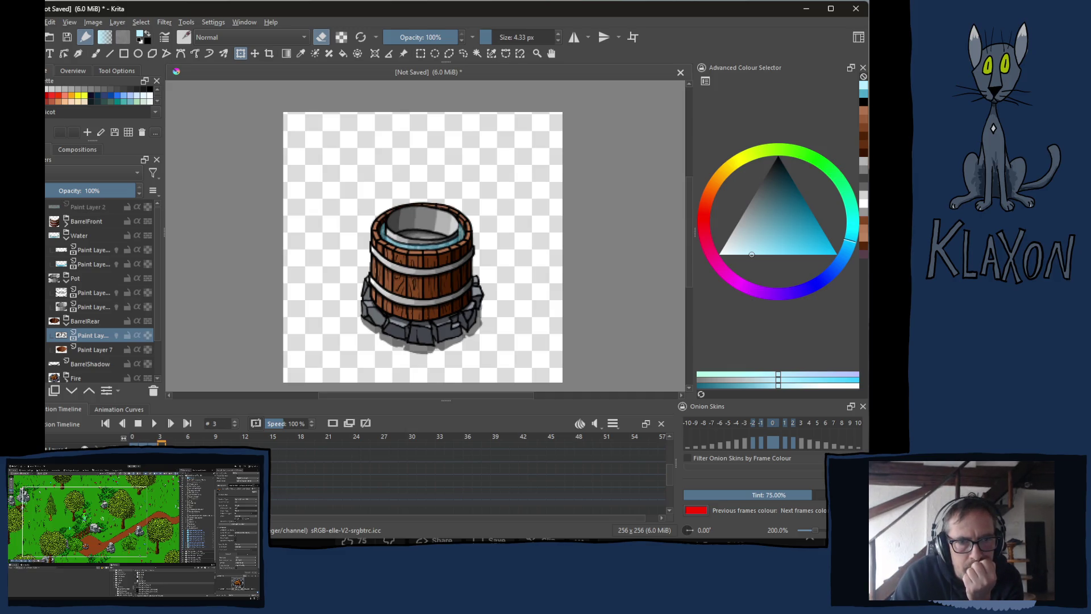
click(91, 306)
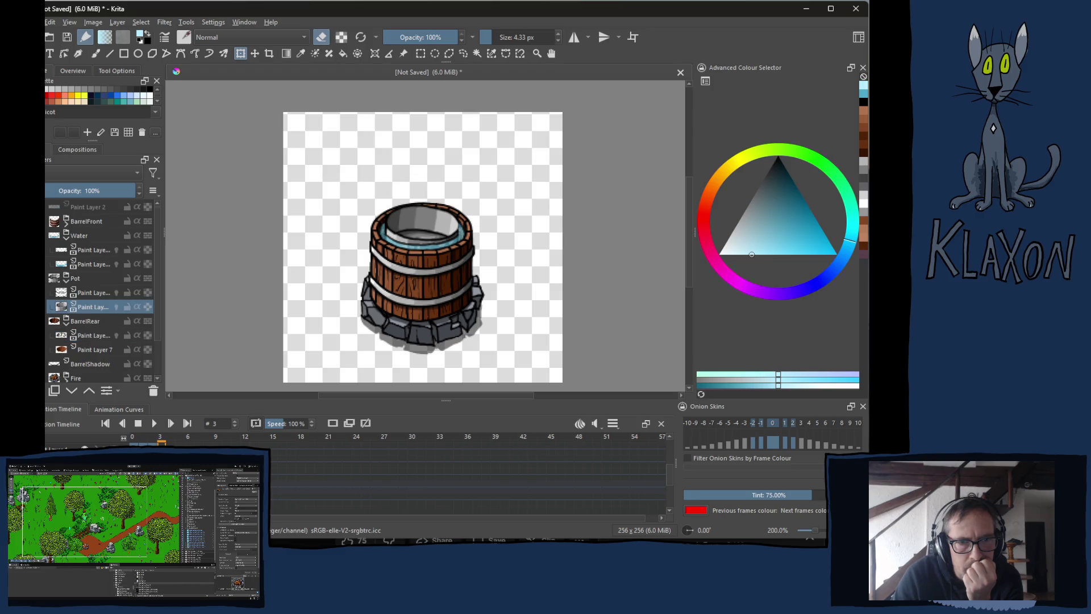
right_click(75, 340)
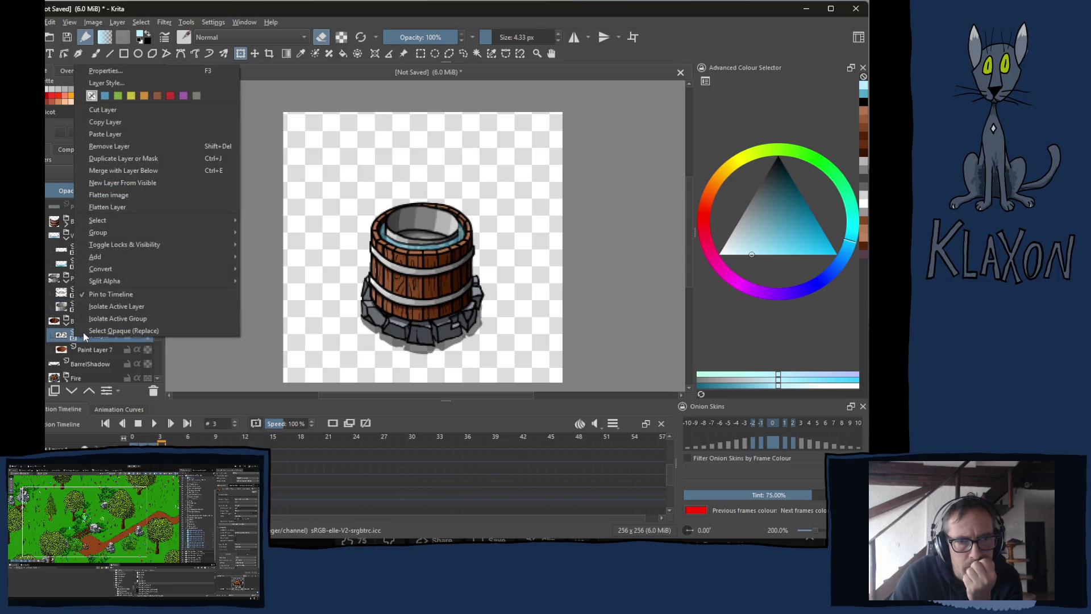
mouse_move(111, 257)
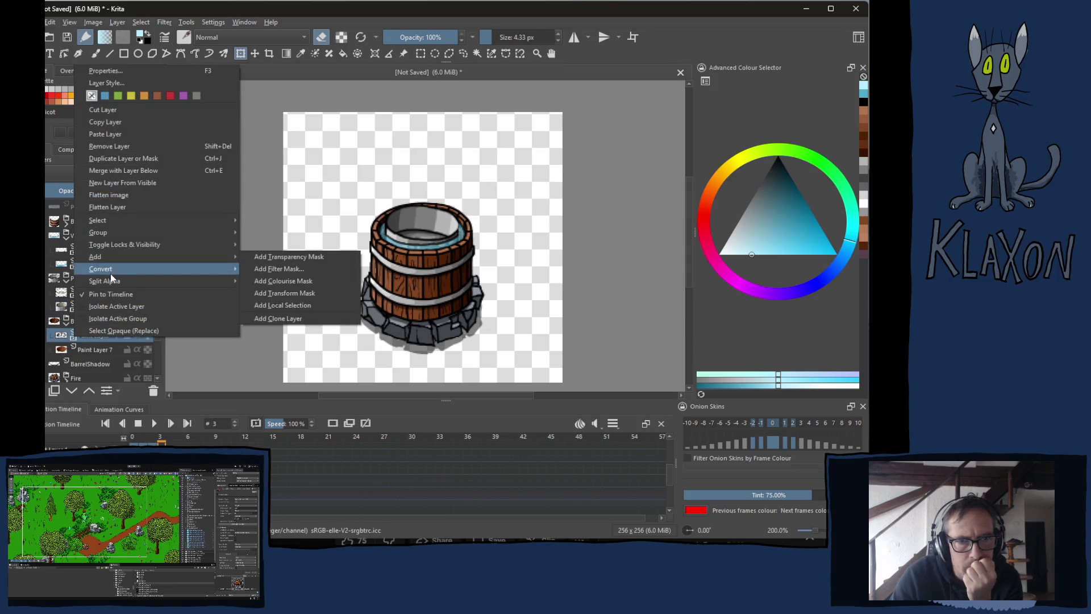
mouse_move(111, 226)
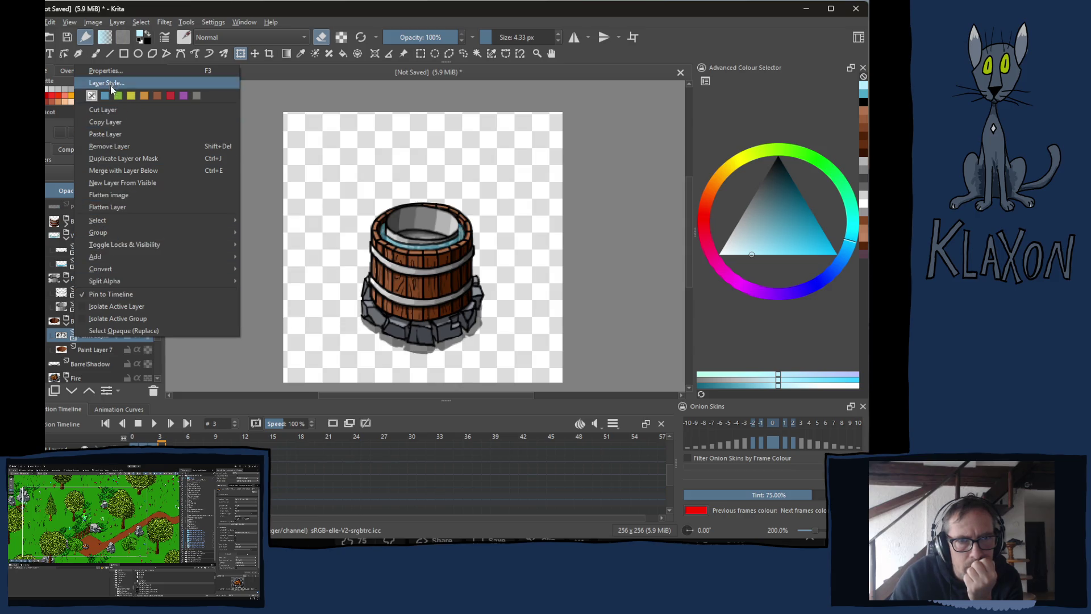
Switch to the browser's music player.
key(alt+Tab)
click(516, 480)
scroll(516, 480, down, 5)
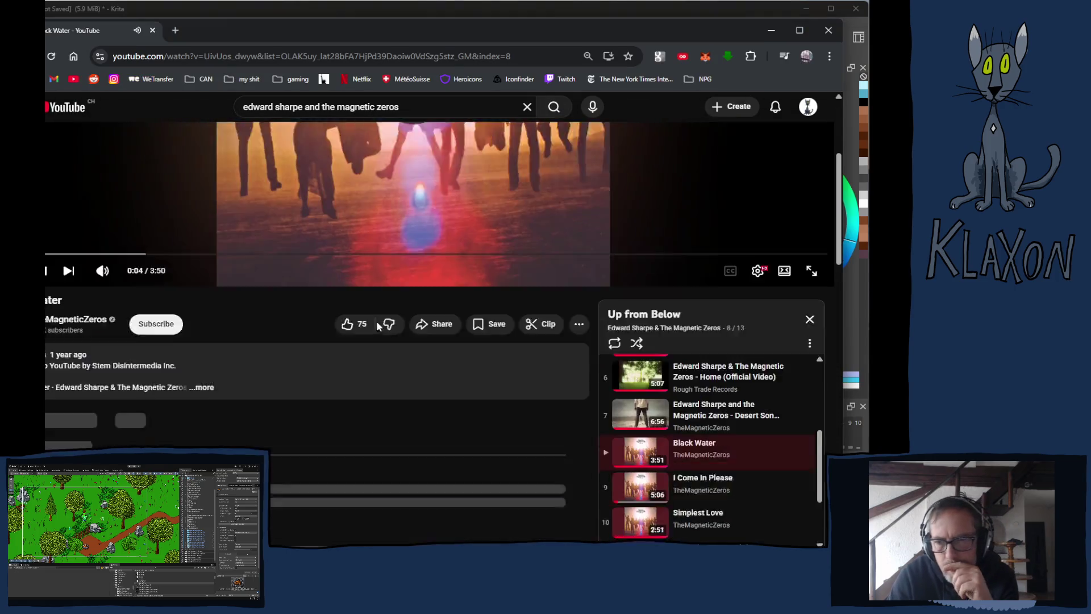
Play track 12, 'Brother', from the Up from Below playlist and seek within it.
scroll(621, 422, down, 3)
click(622, 422)
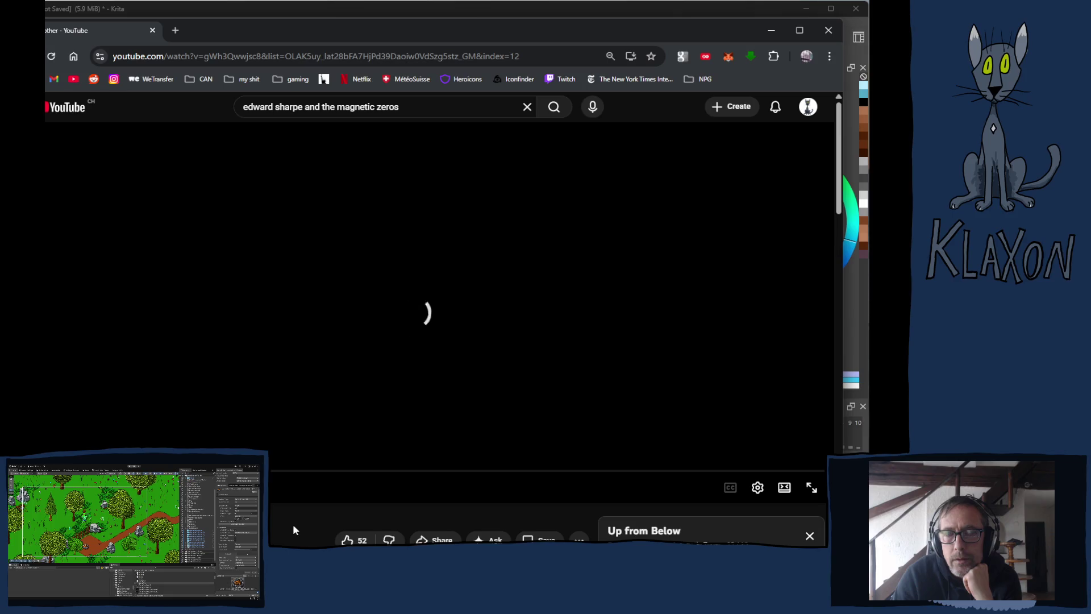
scroll(294, 530, down, 5)
scroll(294, 529, up, 5)
scroll(293, 530, down, 2)
scroll(294, 529, down, 4)
scroll(351, 417, up, 6)
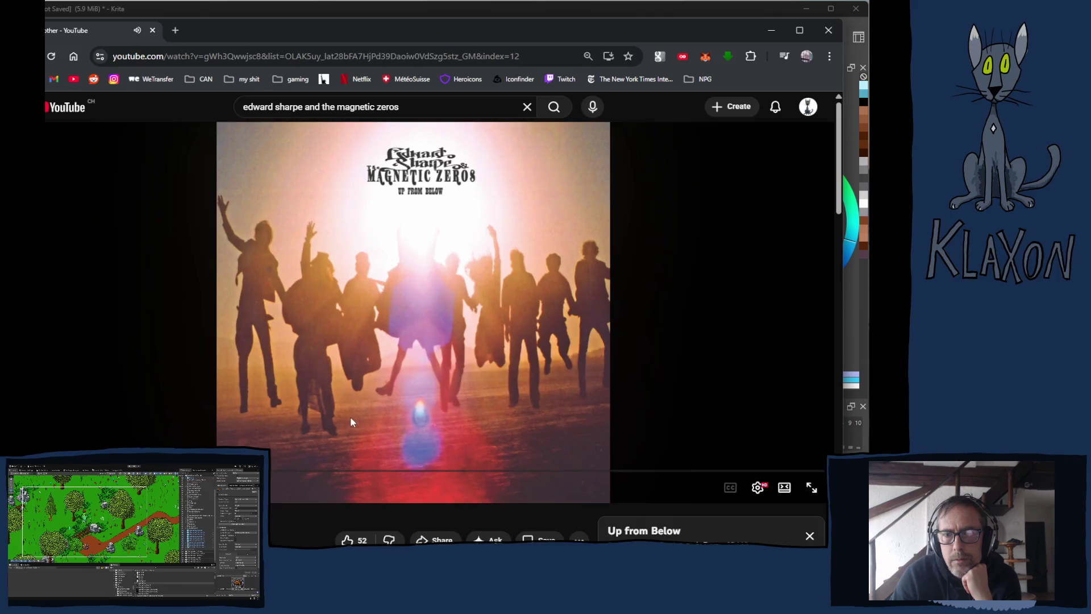
scroll(351, 418, down, 7)
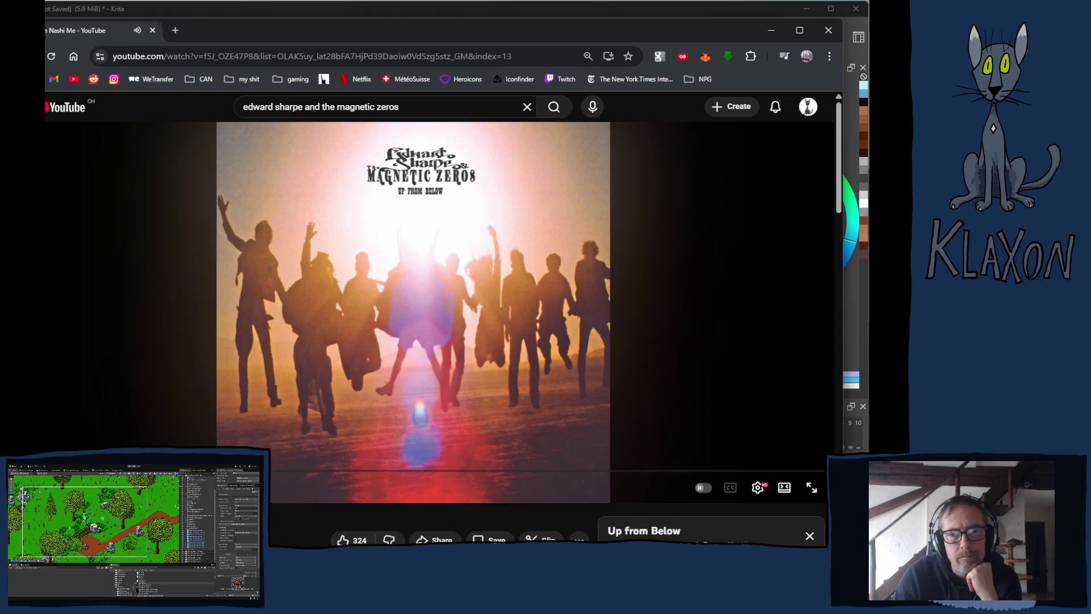
drag(80, 471, 79, 471)
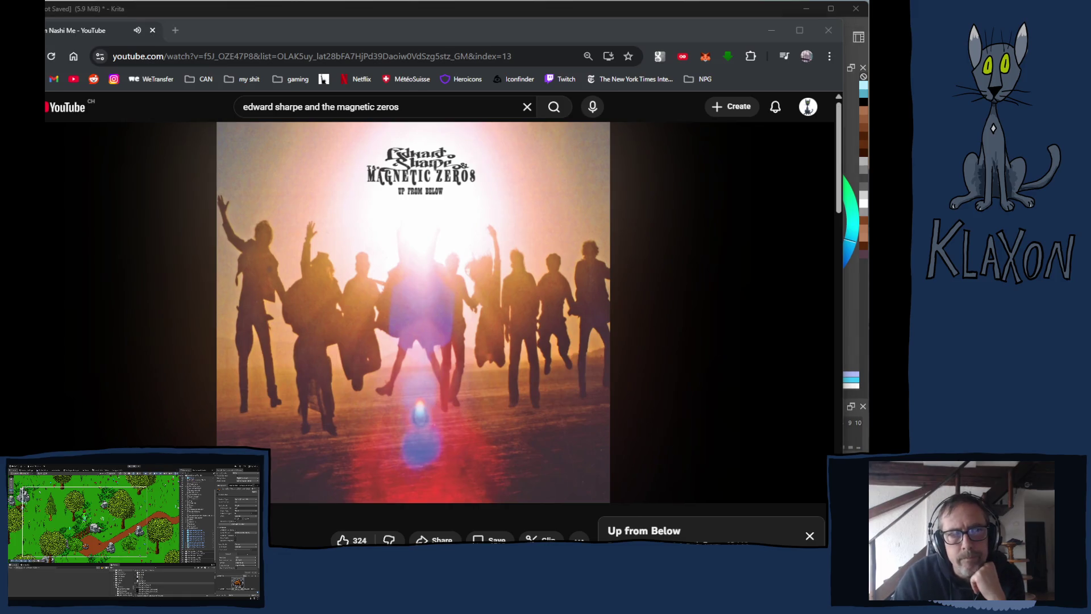
Back in Krita, copy the frame 1 keyframe and paste it onto frame 3.
click(547, 9)
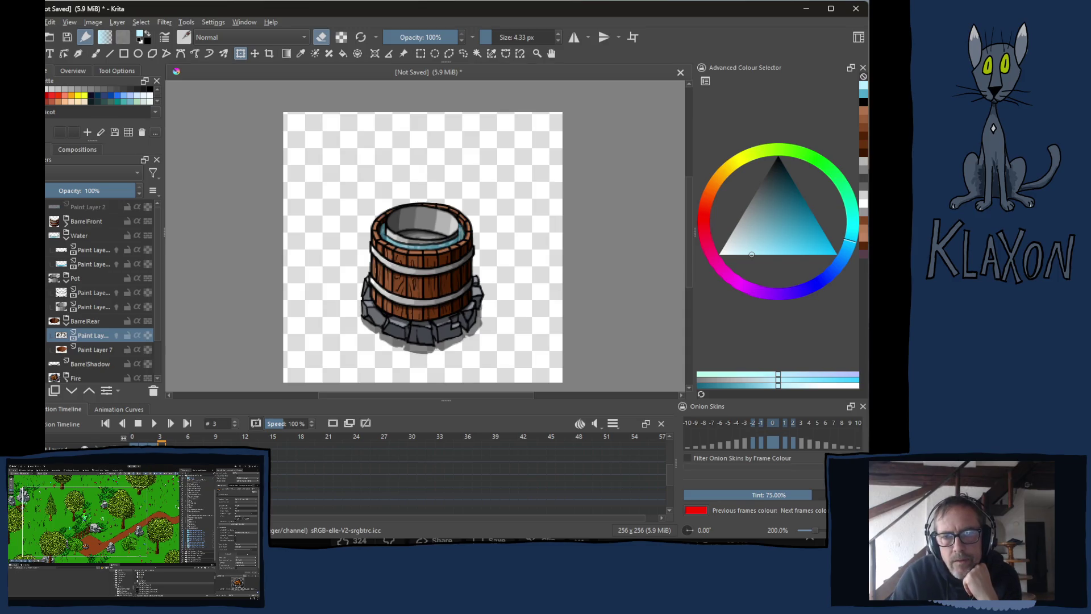
key(Left)
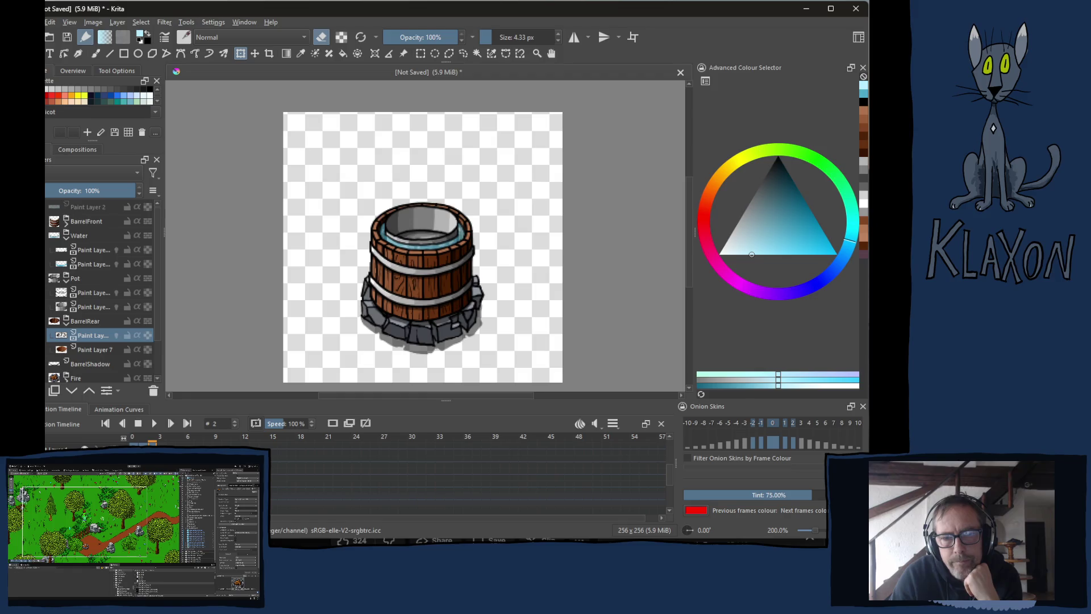
key(Left)
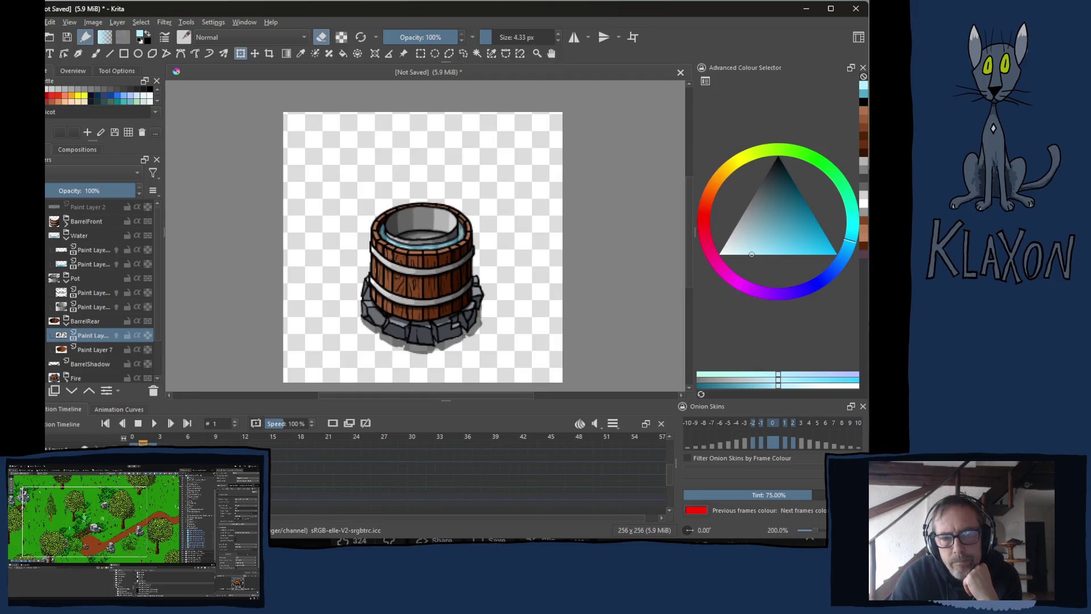
right_click(143, 447)
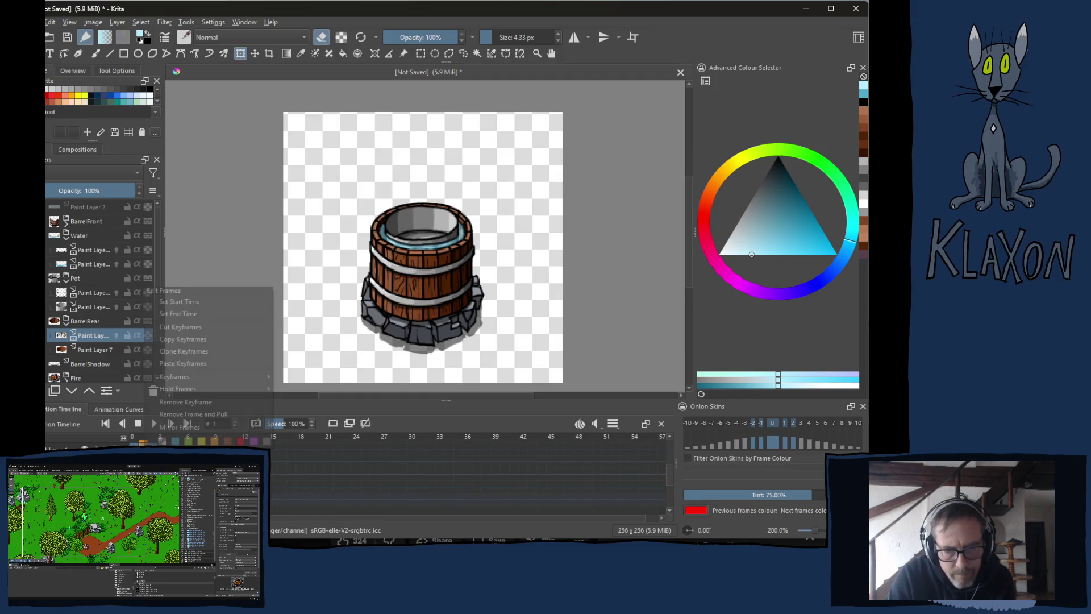
click(190, 339)
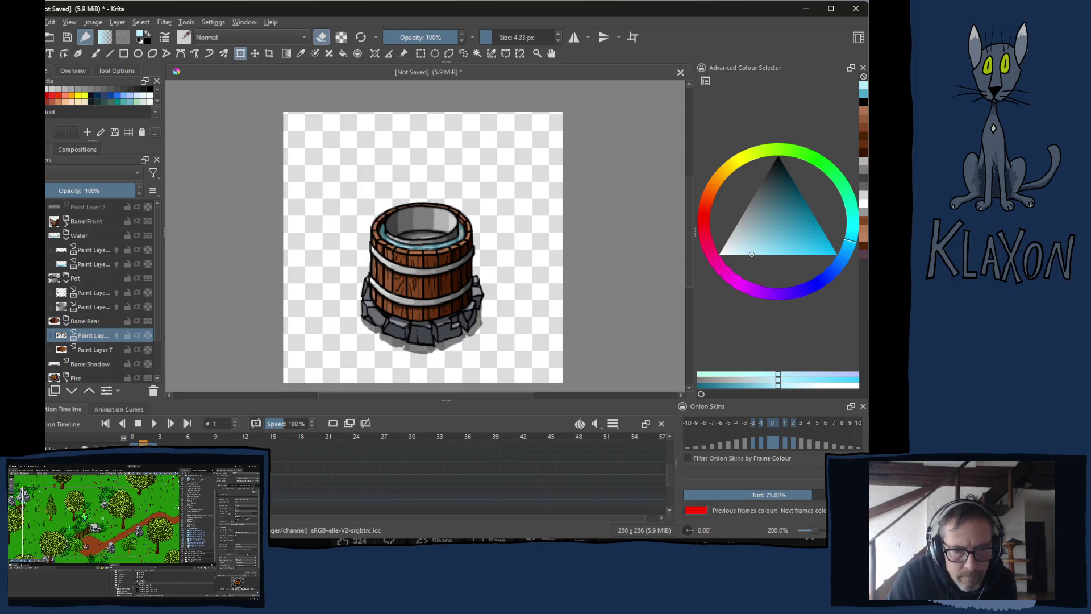
right_click(162, 448)
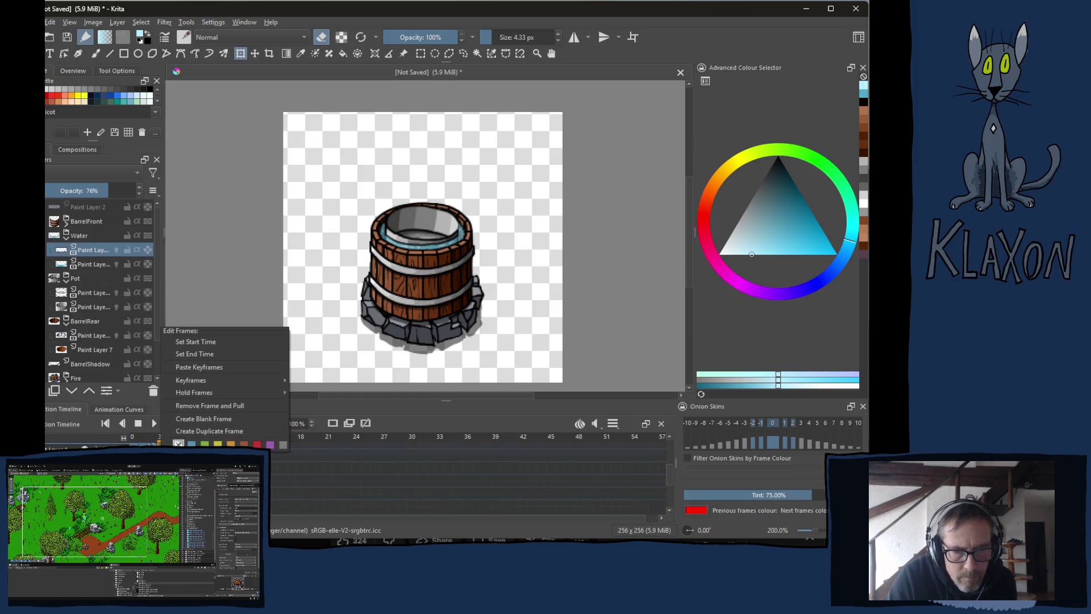
click(208, 368)
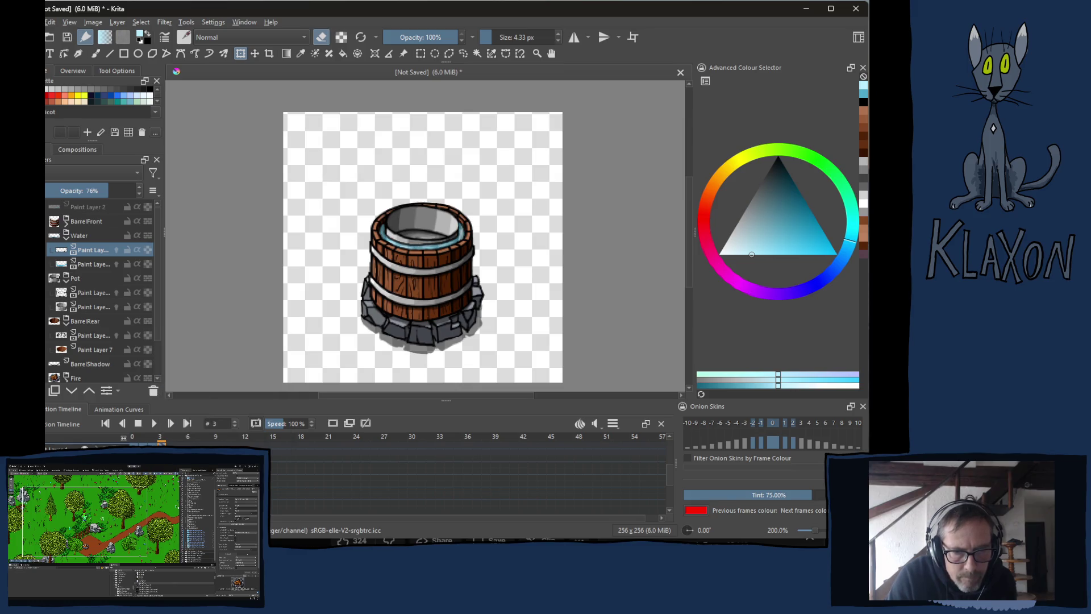
Toggle onion skins and select both paint layers under the Pot group.
click(366, 425)
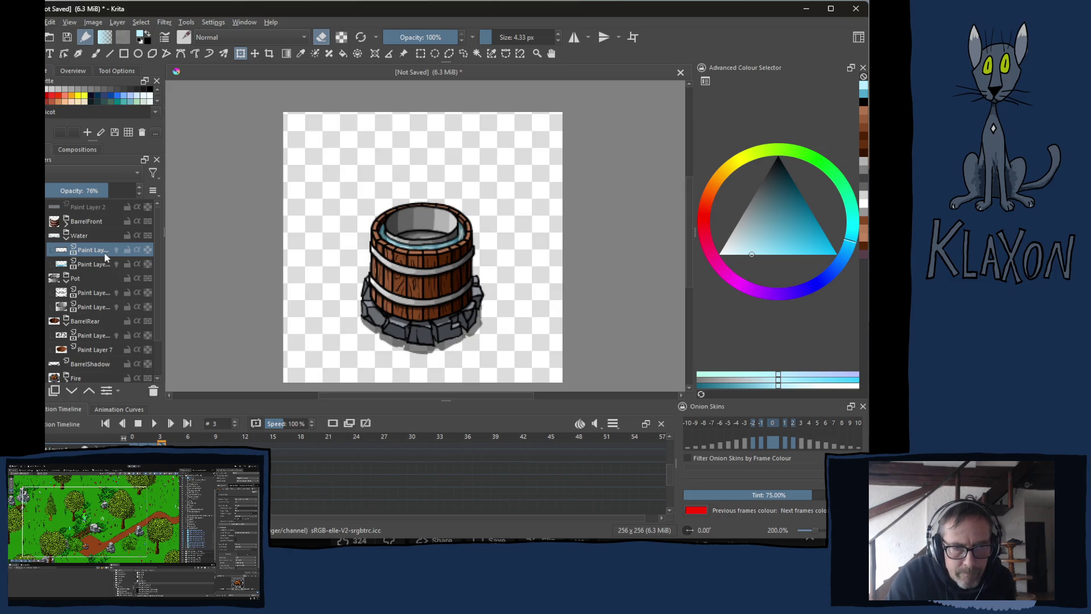
ctrl+click(88, 263)
click(91, 294)
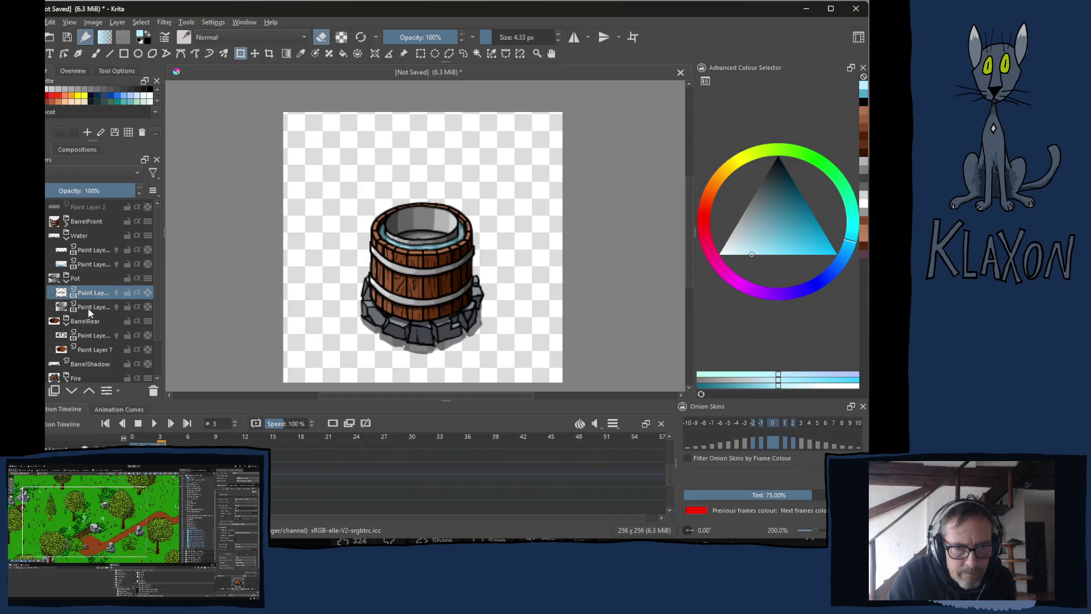
ctrl+click(90, 307)
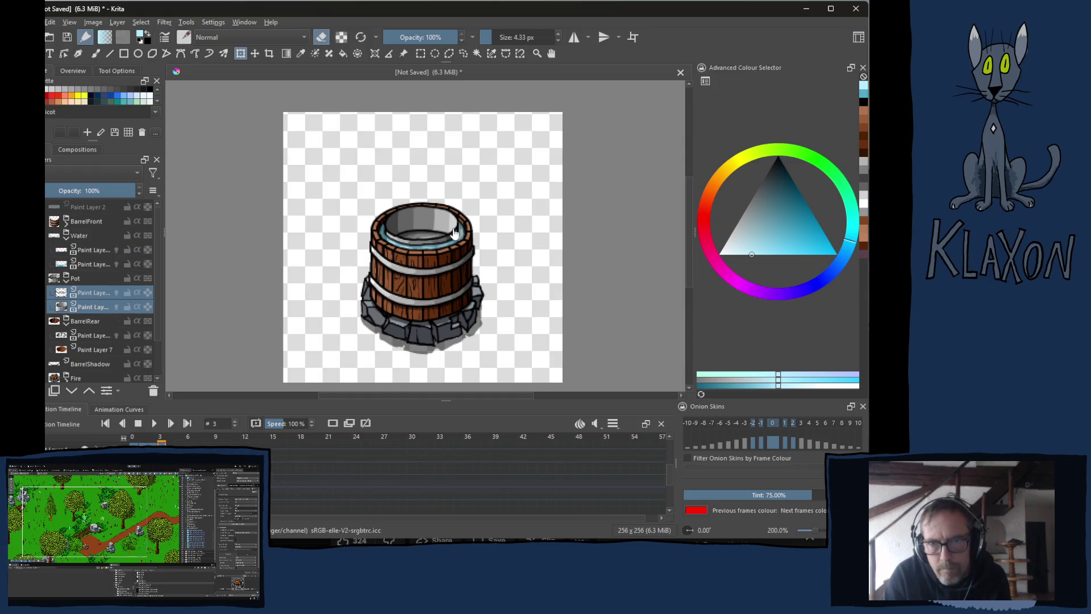
Commit a Ctrl+T transform on the pot layers, then play and stop the animation.
key(ctrl+t)
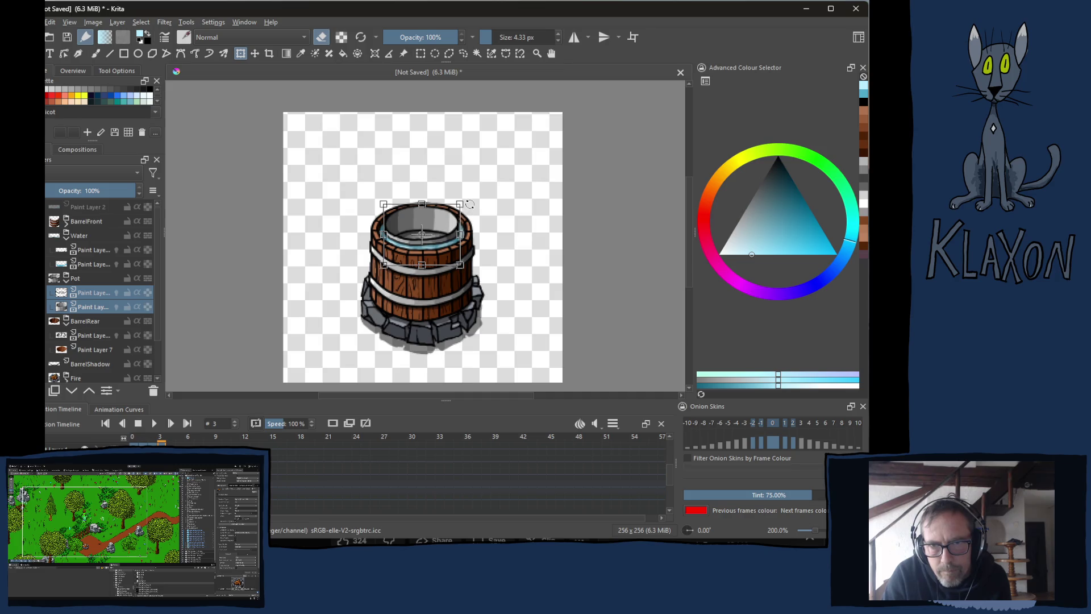
key(Return)
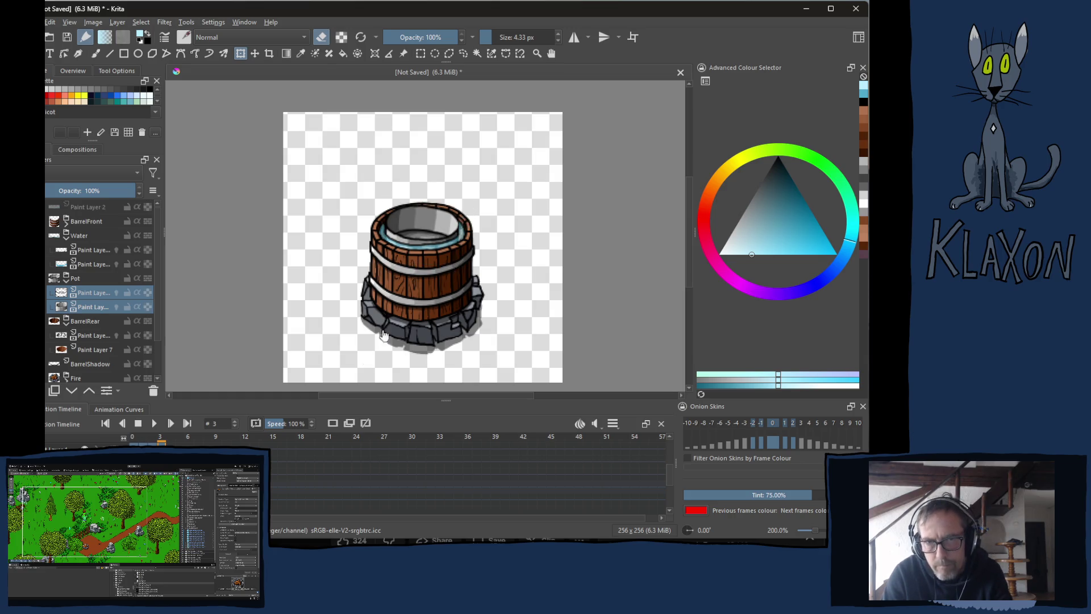
click(155, 425)
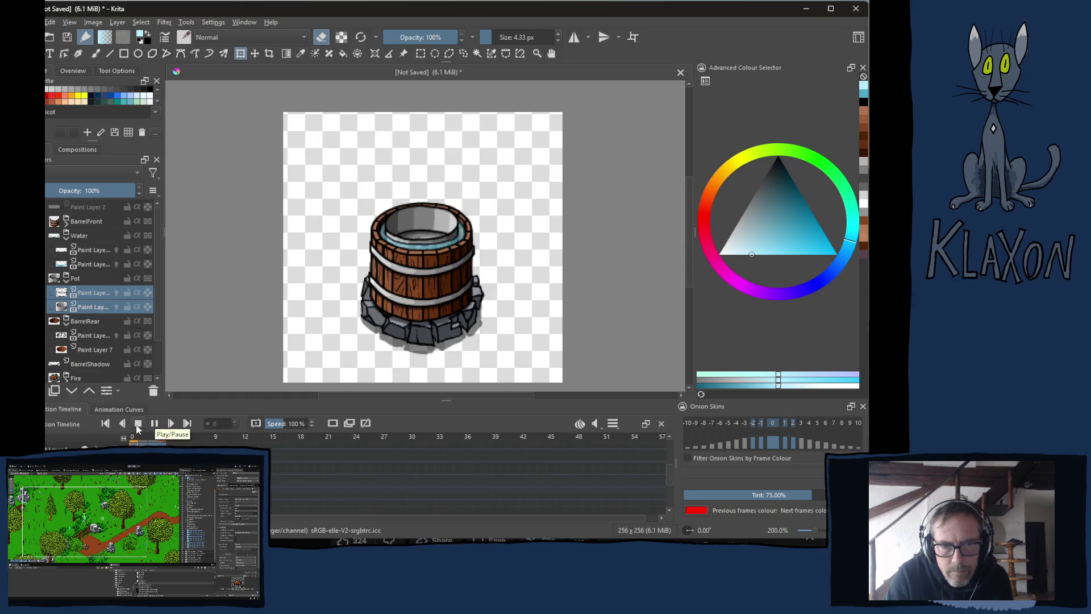
click(138, 428)
Rewind to frame 0 and select the second paint layer in the Water group.
click(138, 423)
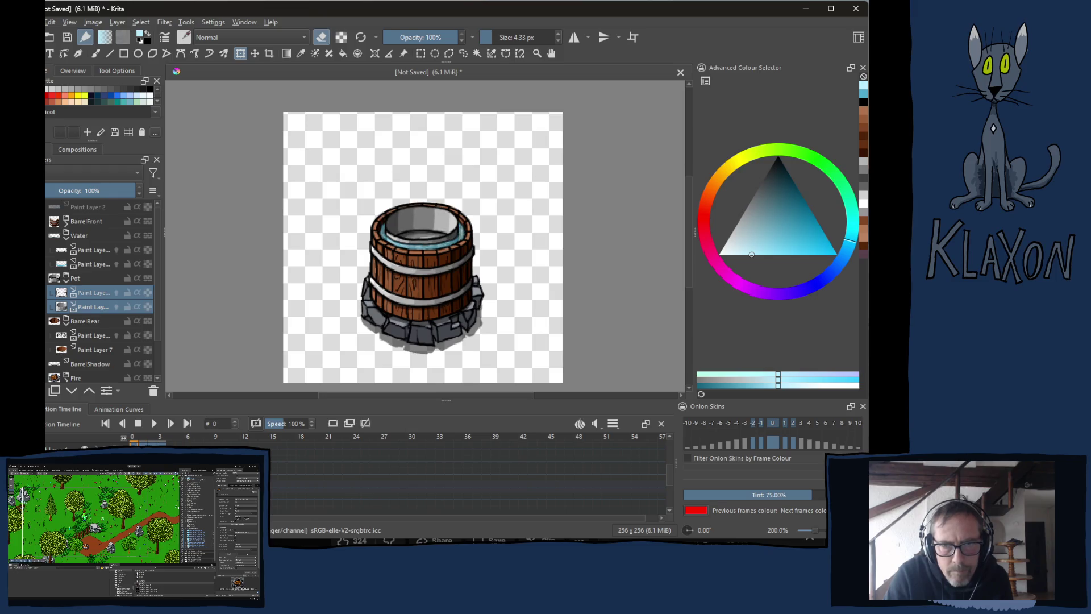
click(93, 264)
scroll(409, 246, up, 4)
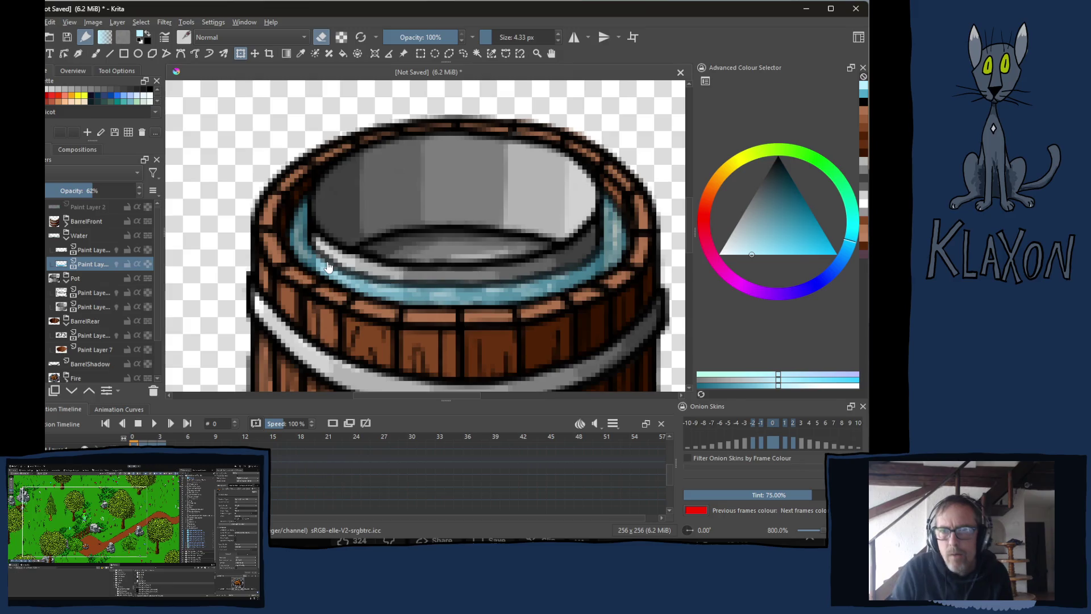
Switch to the Freehand Brush and step through water ring frames 1 to 3.
click(146, 440)
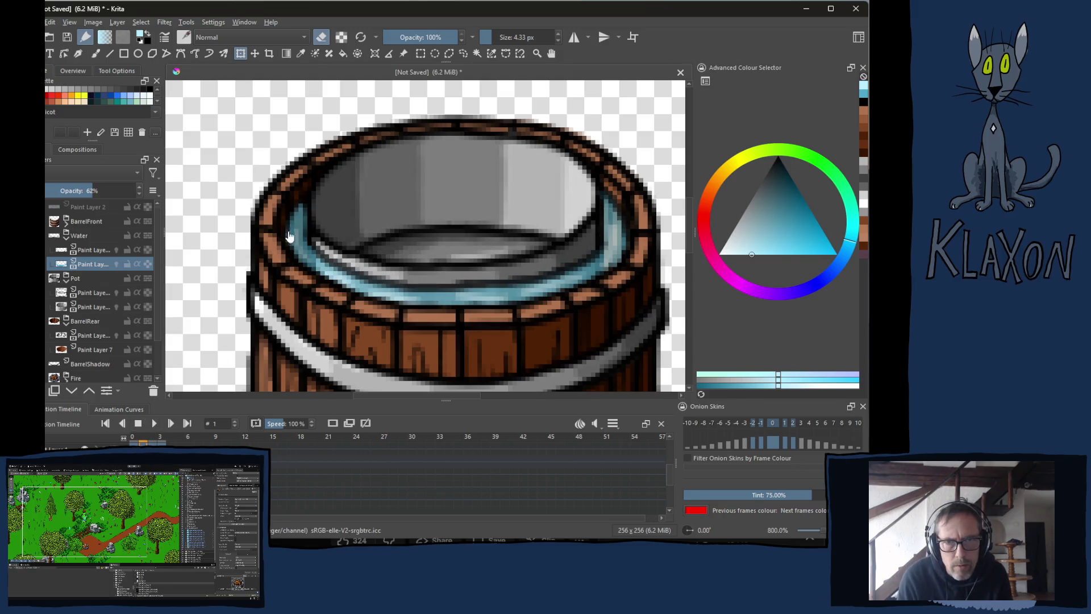
key(b)
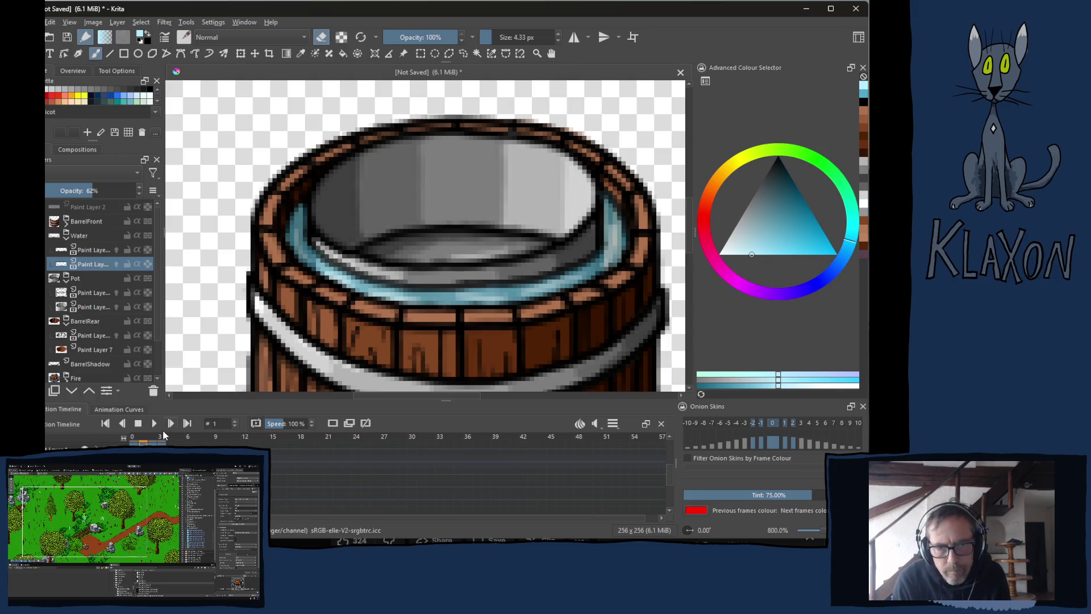
click(154, 441)
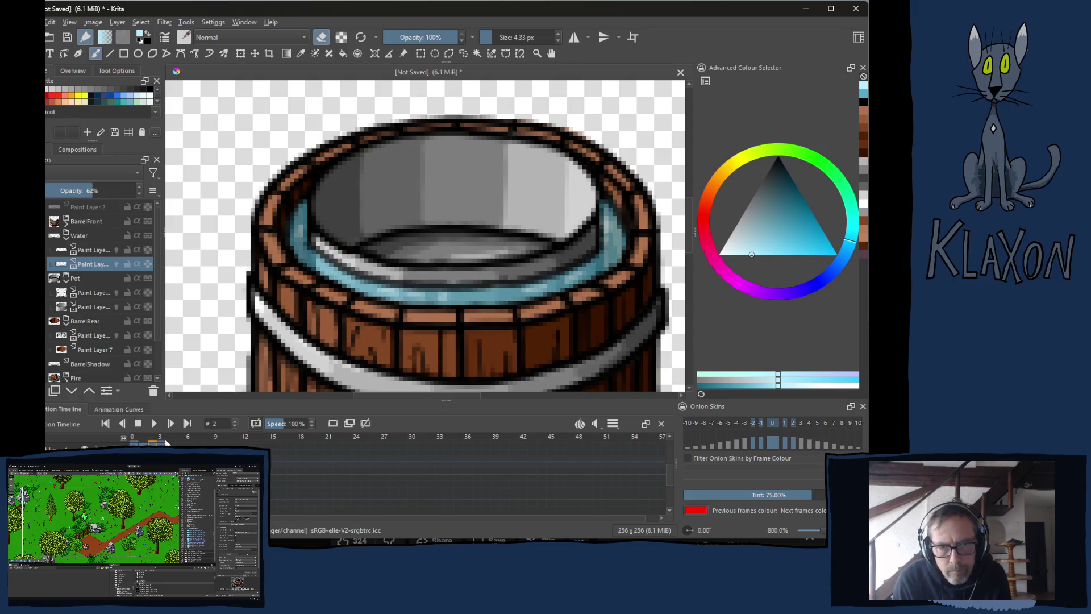
click(167, 438)
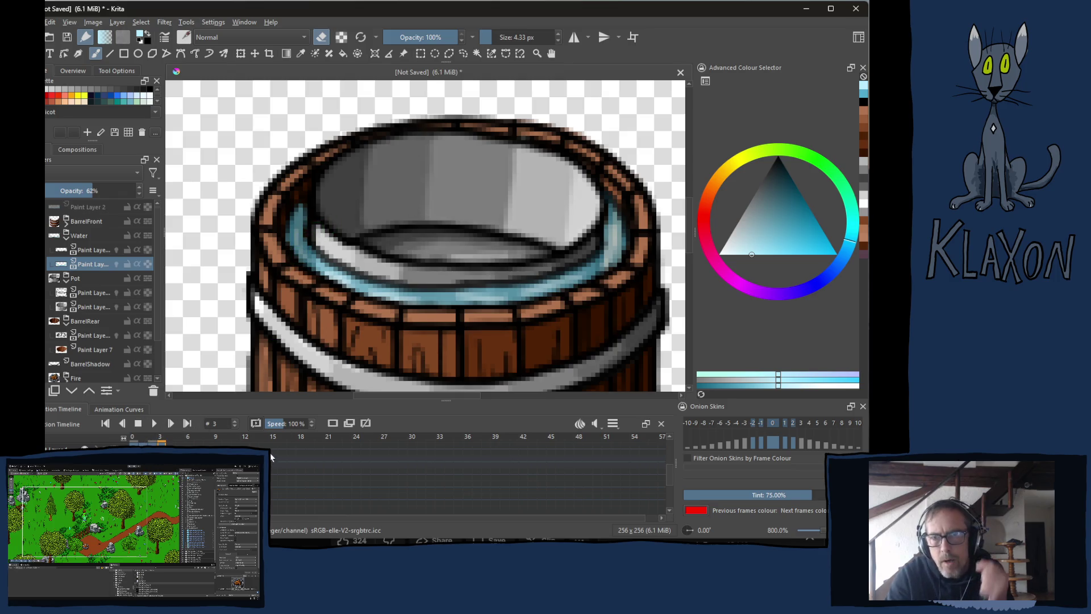
scroll(300, 317, down, 1)
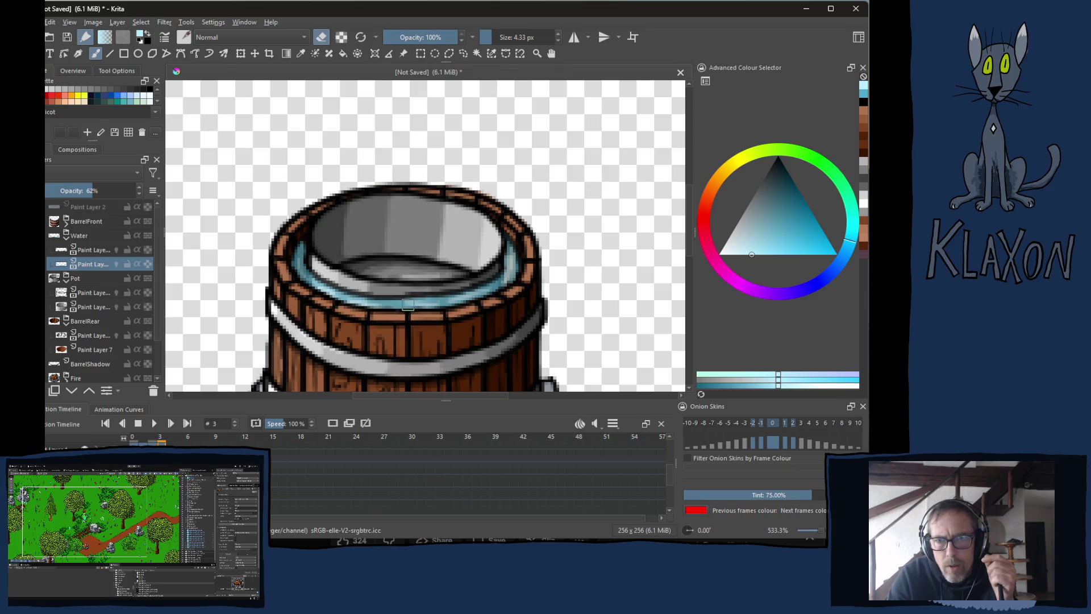
Play and stop the animation, then dab sampled light blue onto the water rim on frame 2.
click(154, 424)
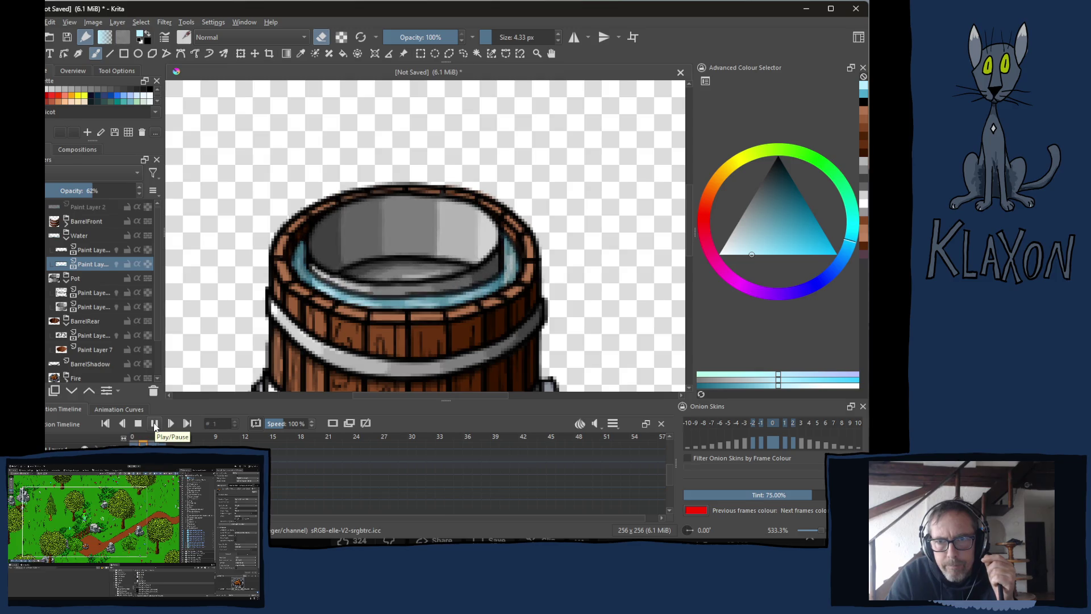
click(139, 426)
drag(147, 443, 154, 439)
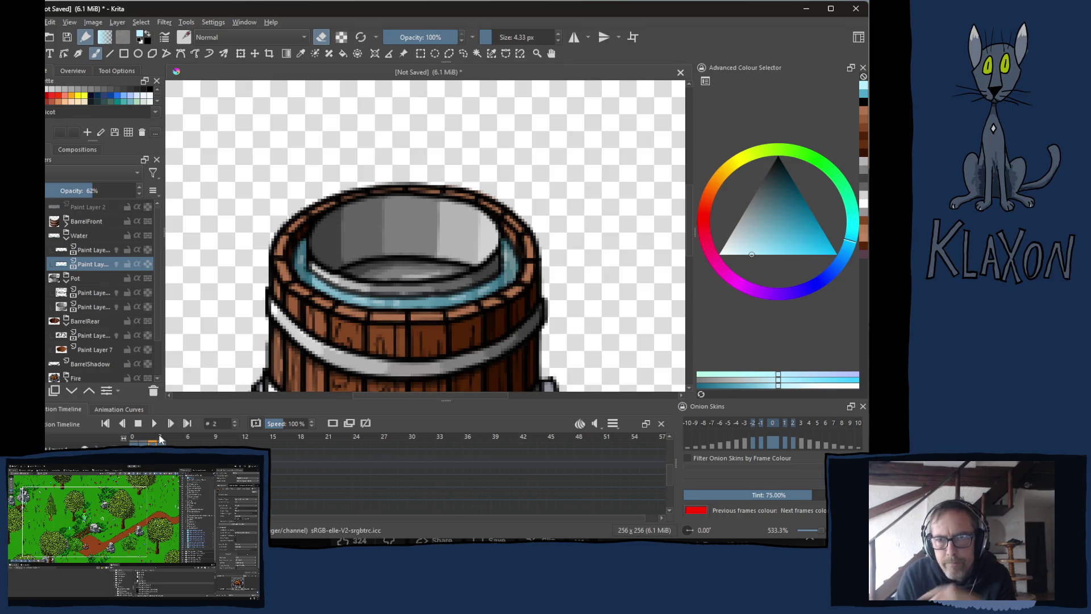
drag(499, 240, 500, 263)
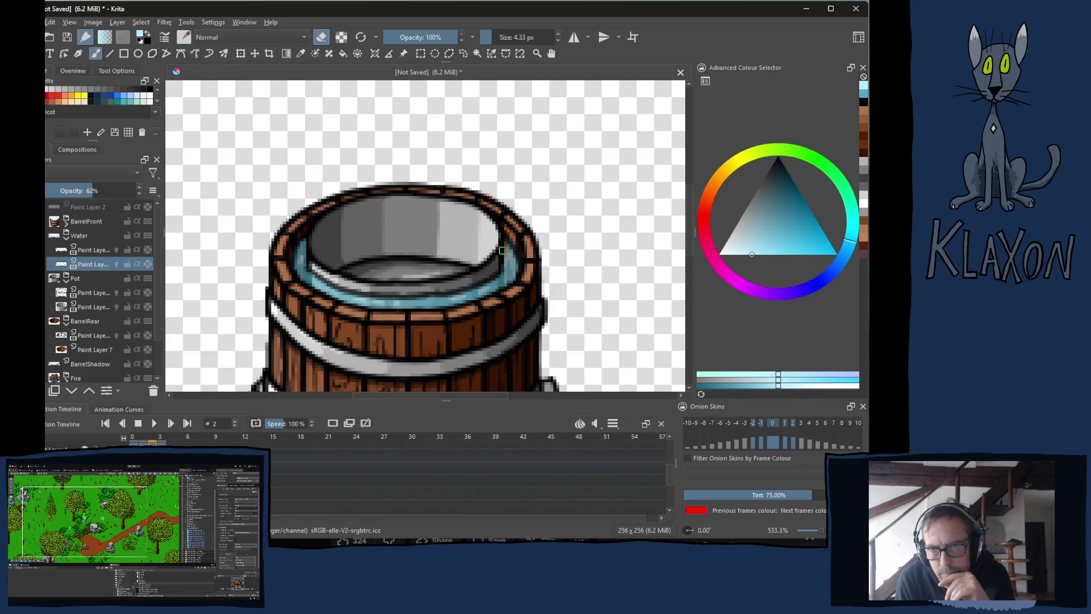
key(ctrl+z)
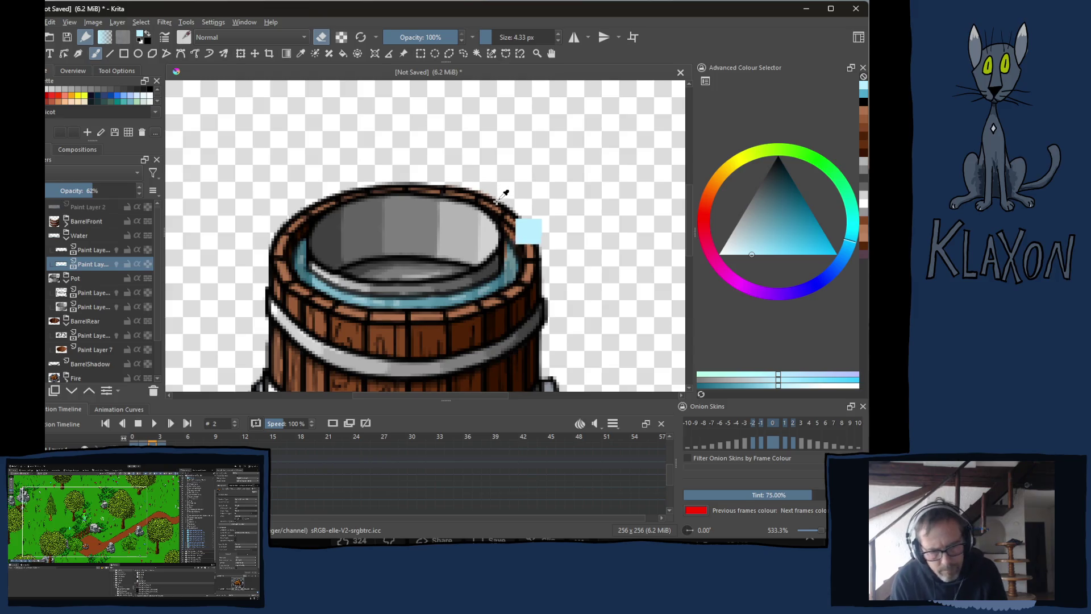
click(498, 250)
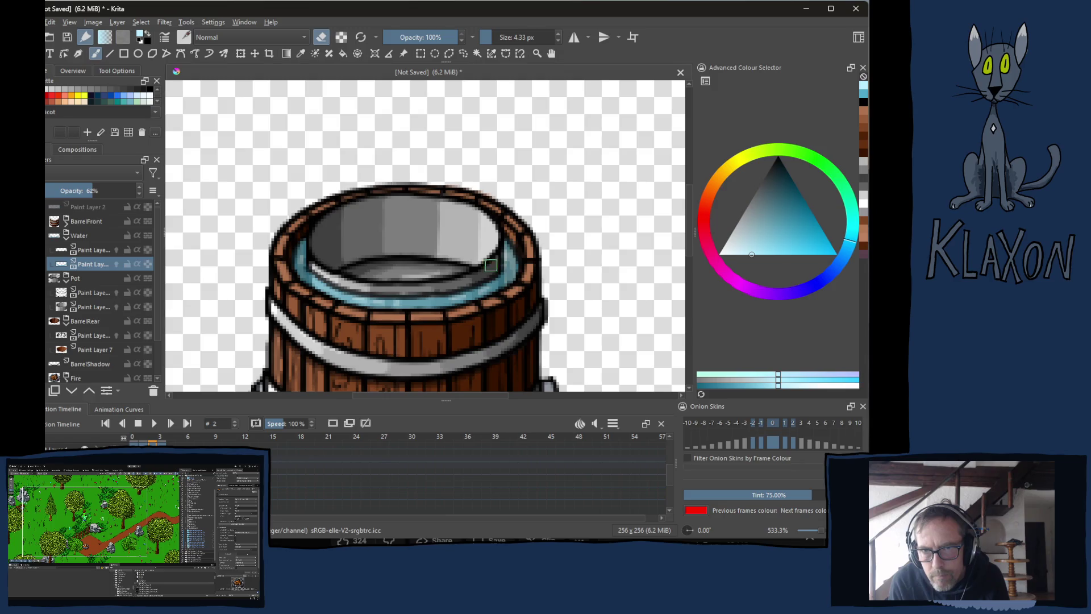
Review frames 0 to 3, then pick a deeper cyan from the quick palette.
click(135, 441)
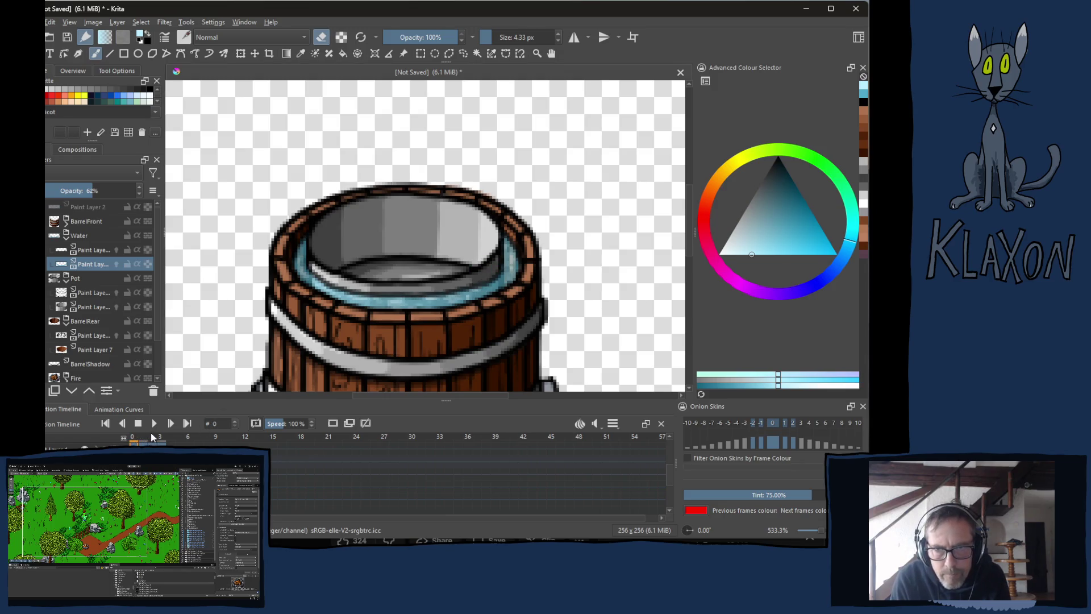
click(145, 441)
click(149, 441)
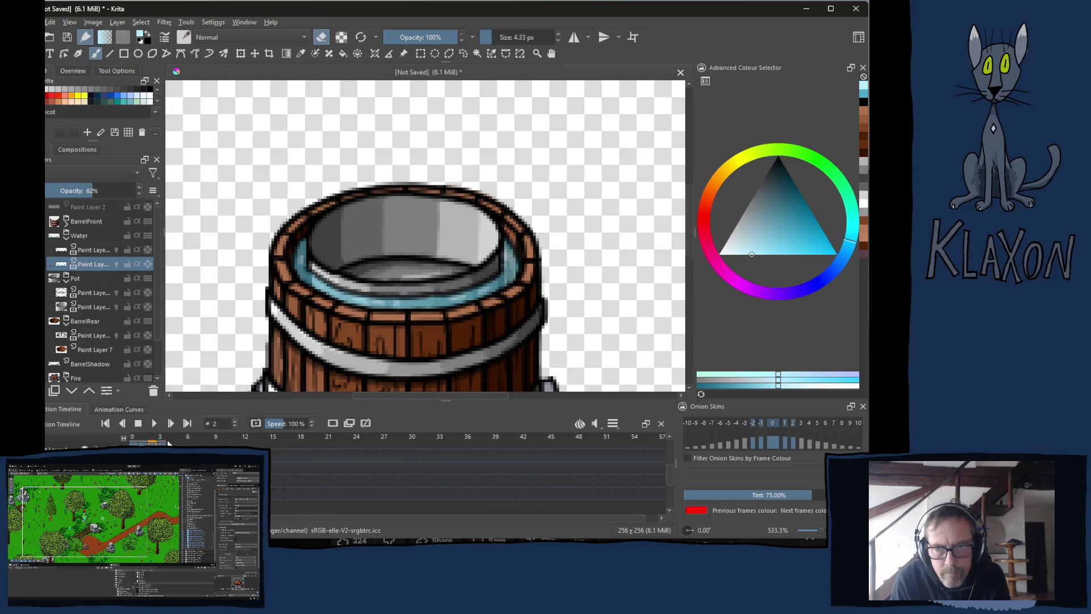
click(163, 442)
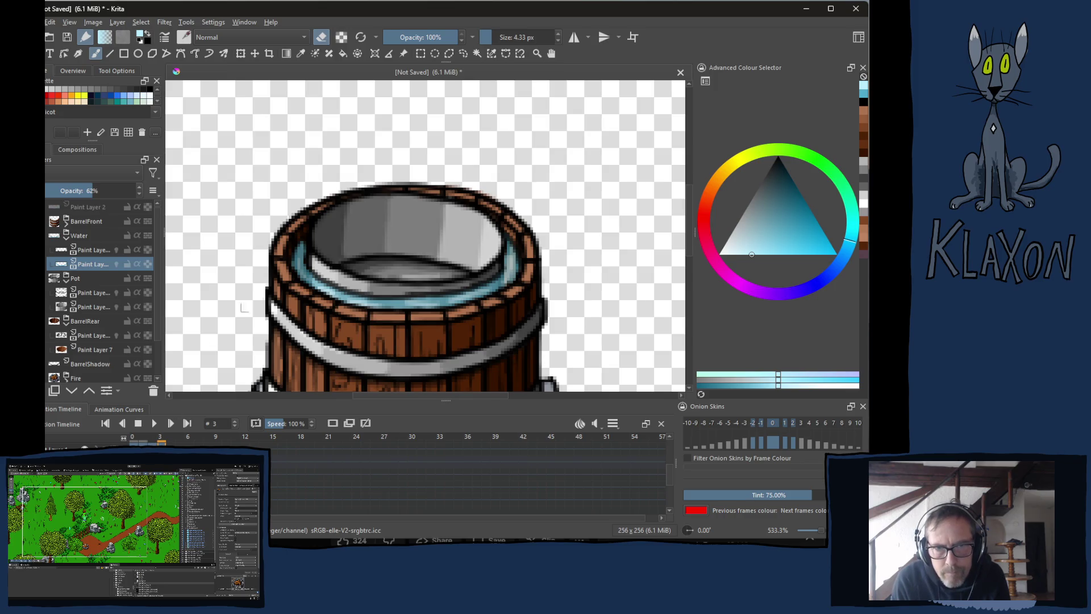
right_click(278, 270)
click(262, 220)
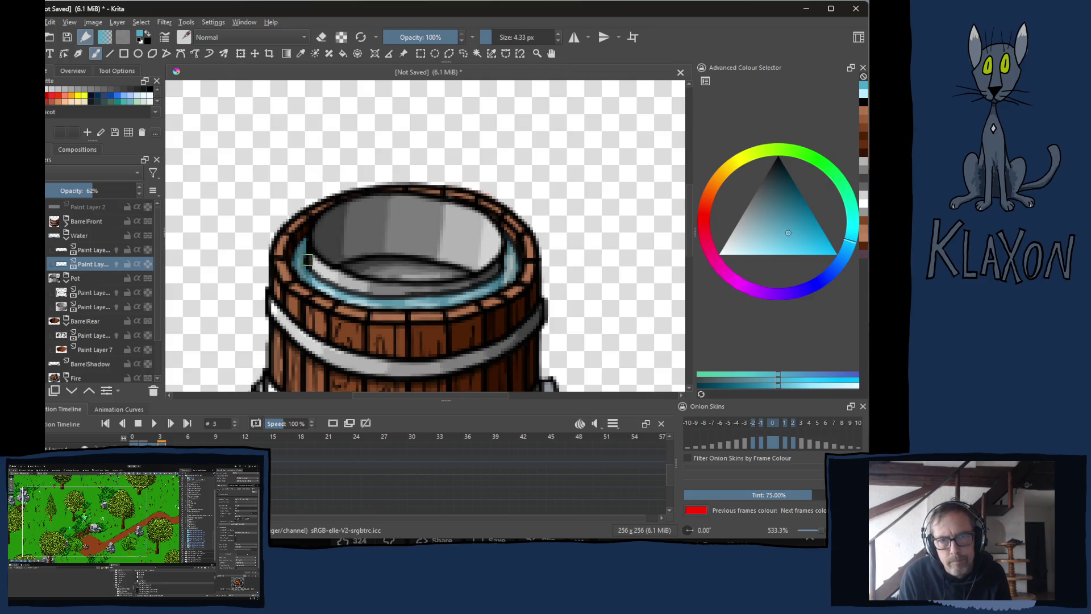
Erase stray pixels along the inner rim, then play and stop the animation to check it.
key(e)
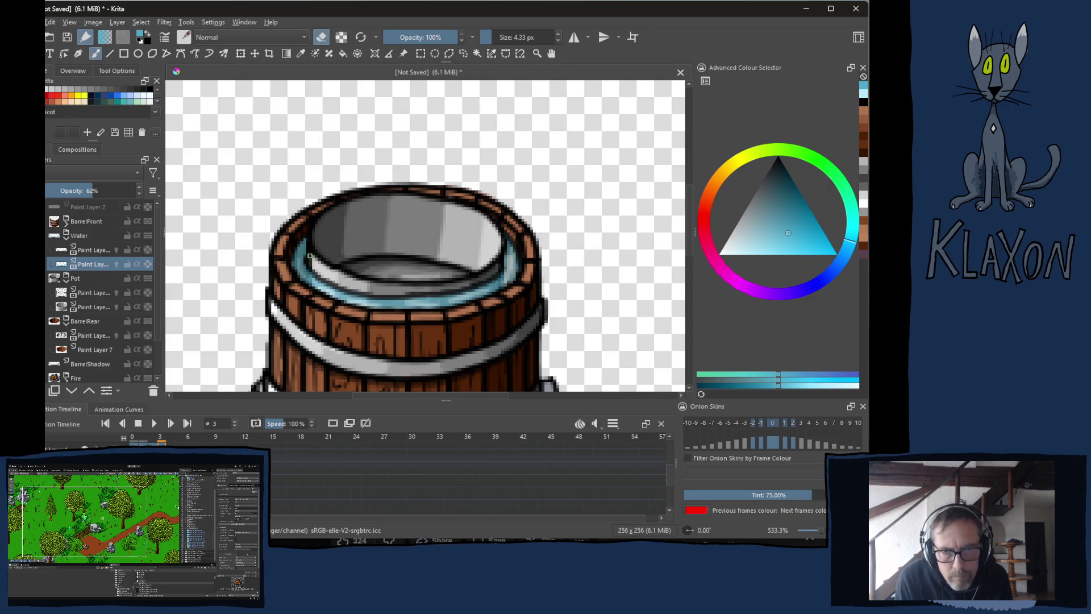
drag(309, 255, 497, 266)
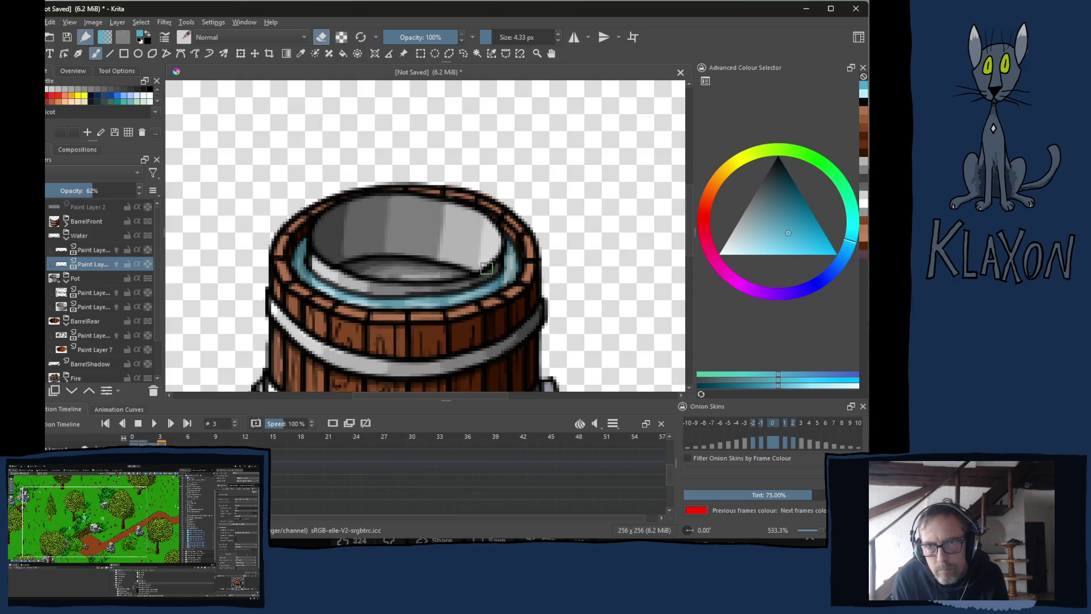
click(154, 425)
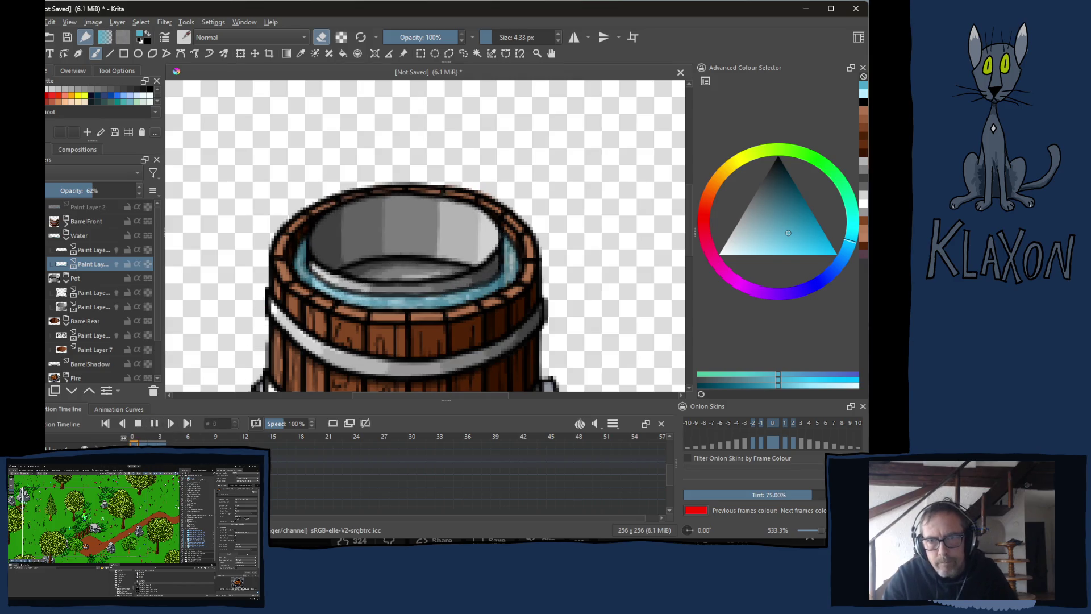
scroll(406, 363, down, 4)
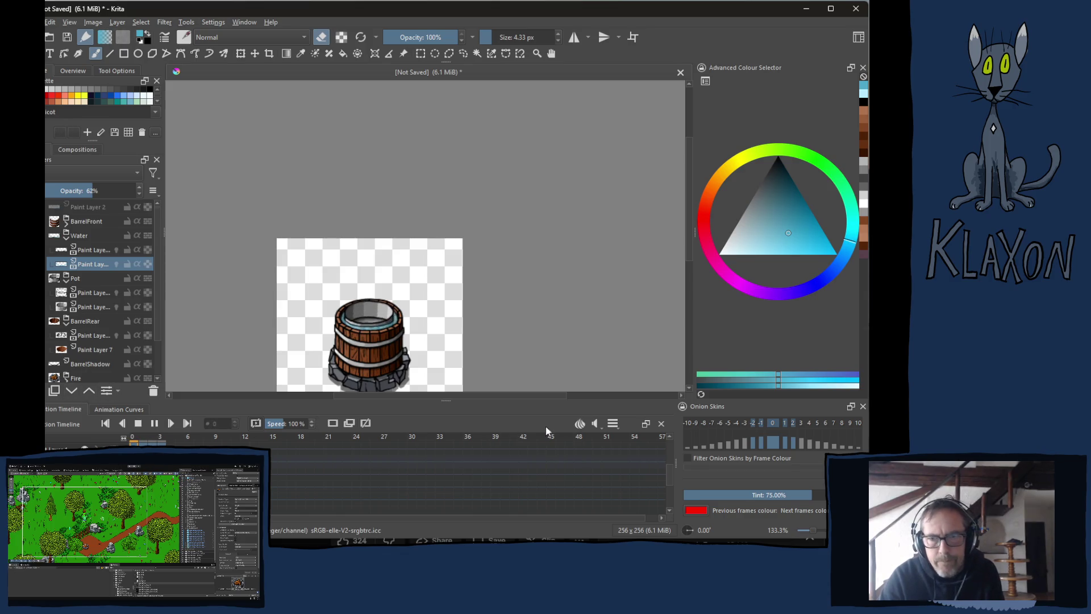
click(154, 423)
scroll(355, 333, up, 4)
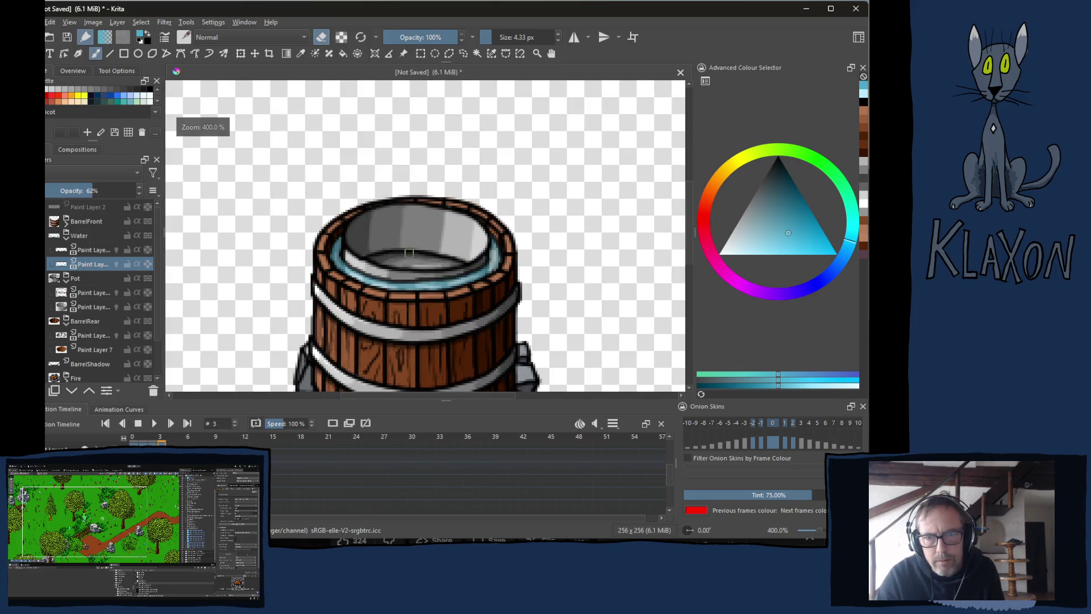
scroll(408, 253, up, 1)
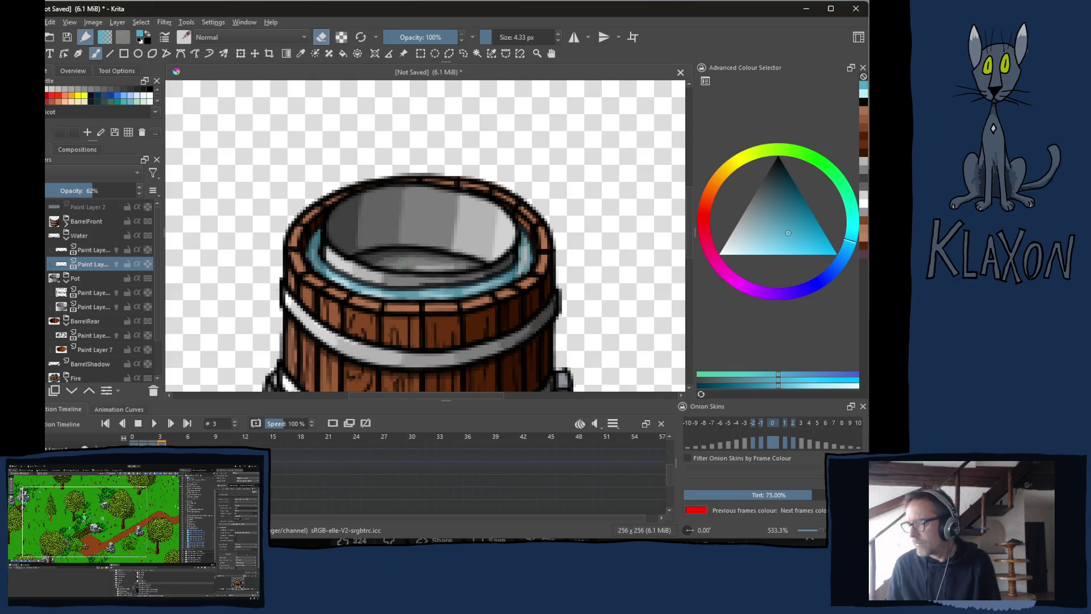
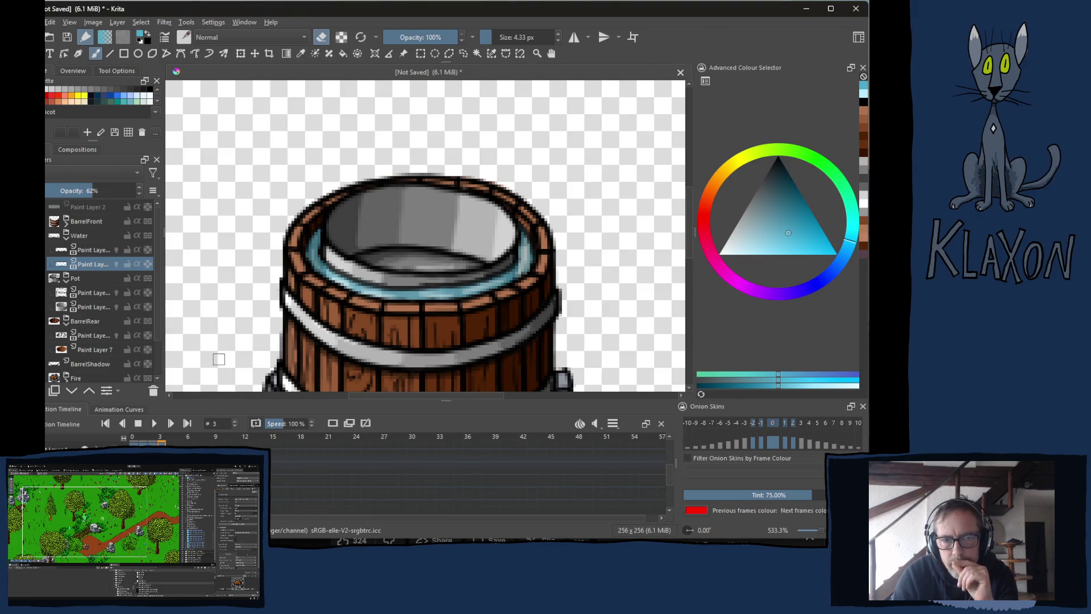
Glance at the music video window, then return to the barrel drawing.
key(alt+Tab)
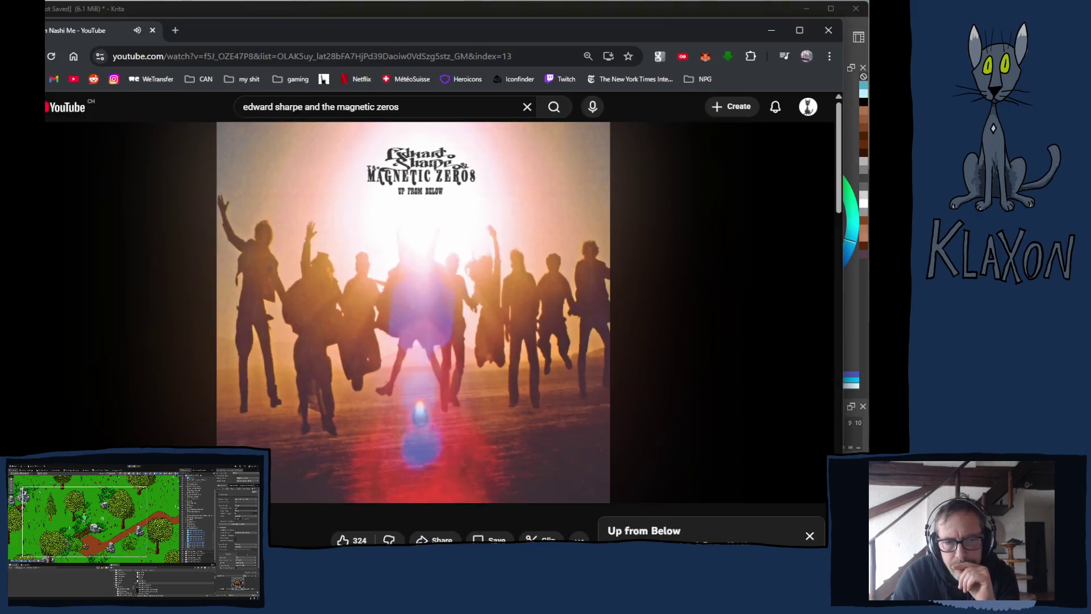
scroll(438, 285, down, 5)
scroll(438, 285, up, 4)
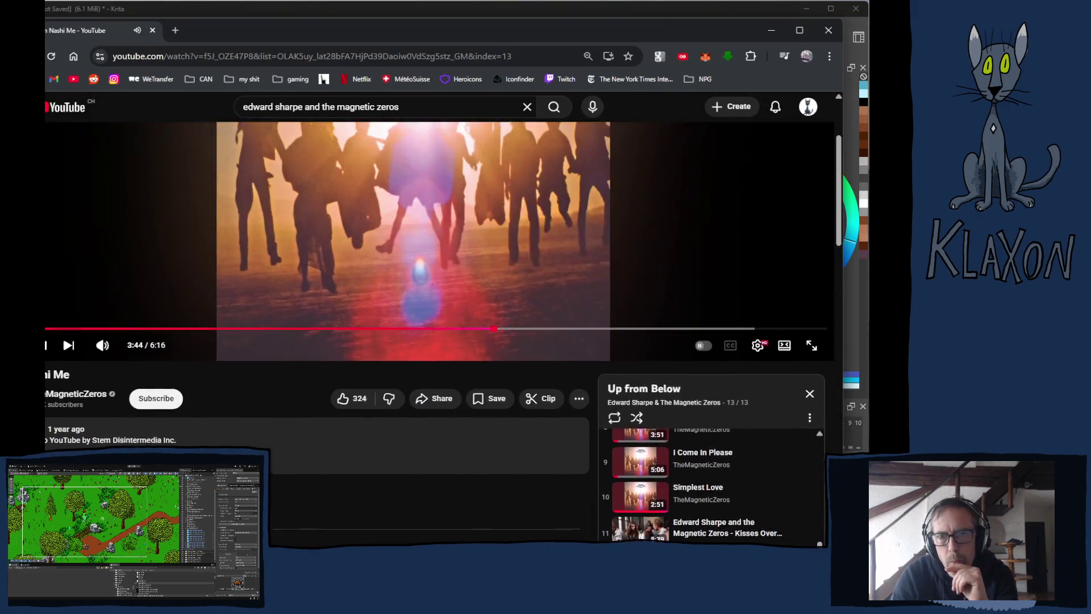
scroll(167, 157, up, 1)
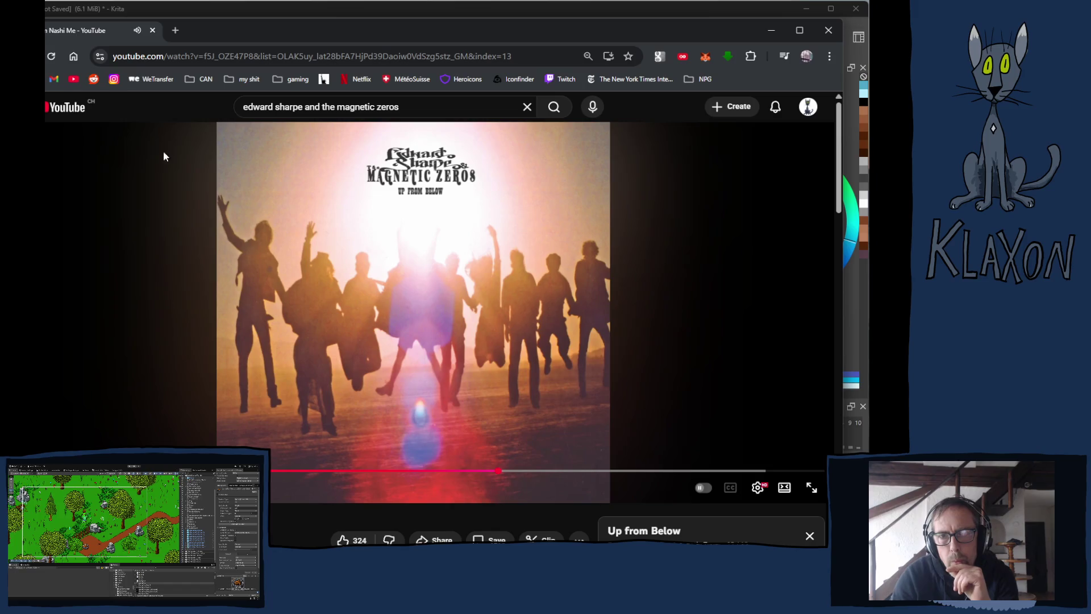
click(402, 4)
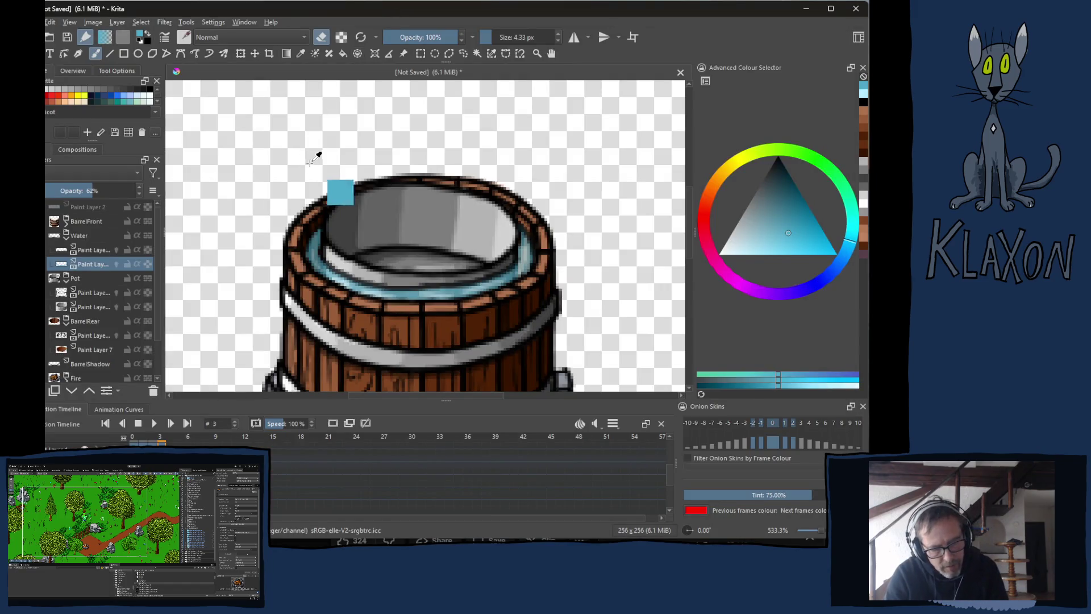
Start saving under a new name and create a DoubleBoiler folder inside Sprites/Utilities.
key(ctrl+s)
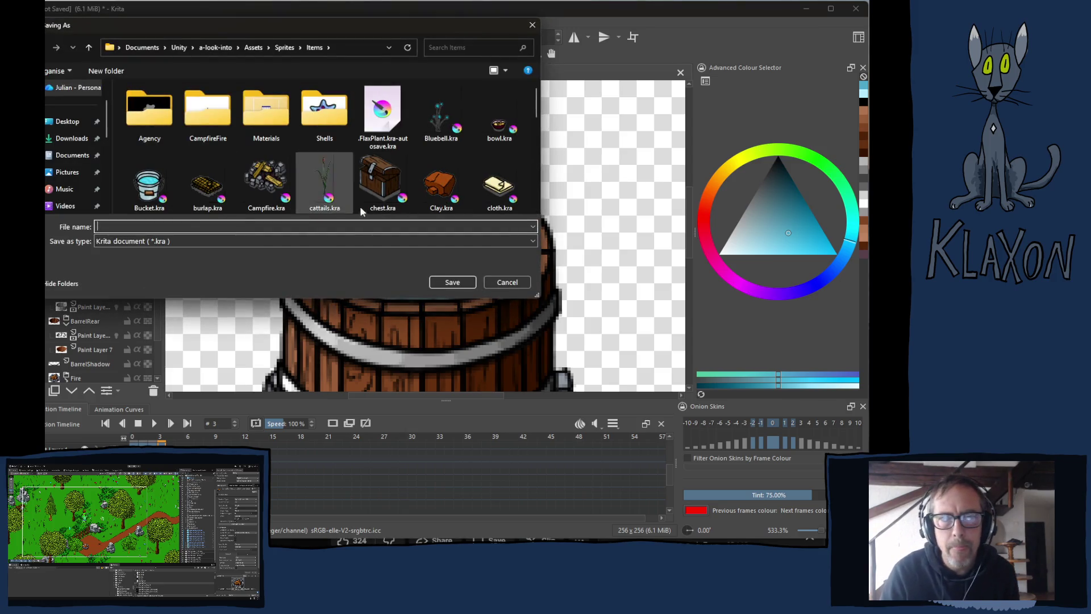
click(284, 47)
scroll(155, 202, down, 3)
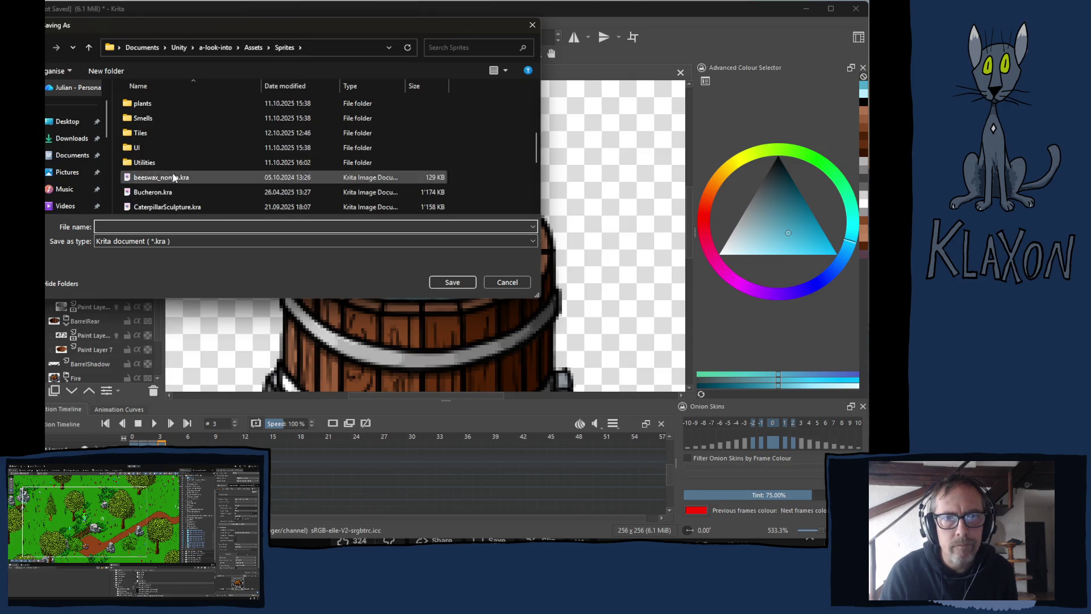
double_click(141, 162)
click(106, 71)
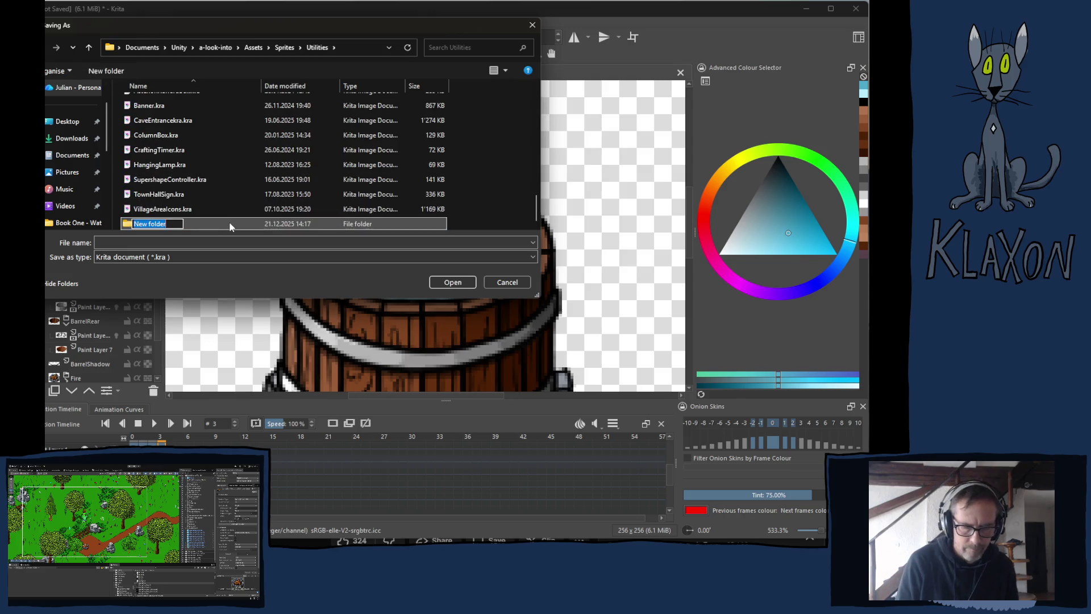
text(Doub)
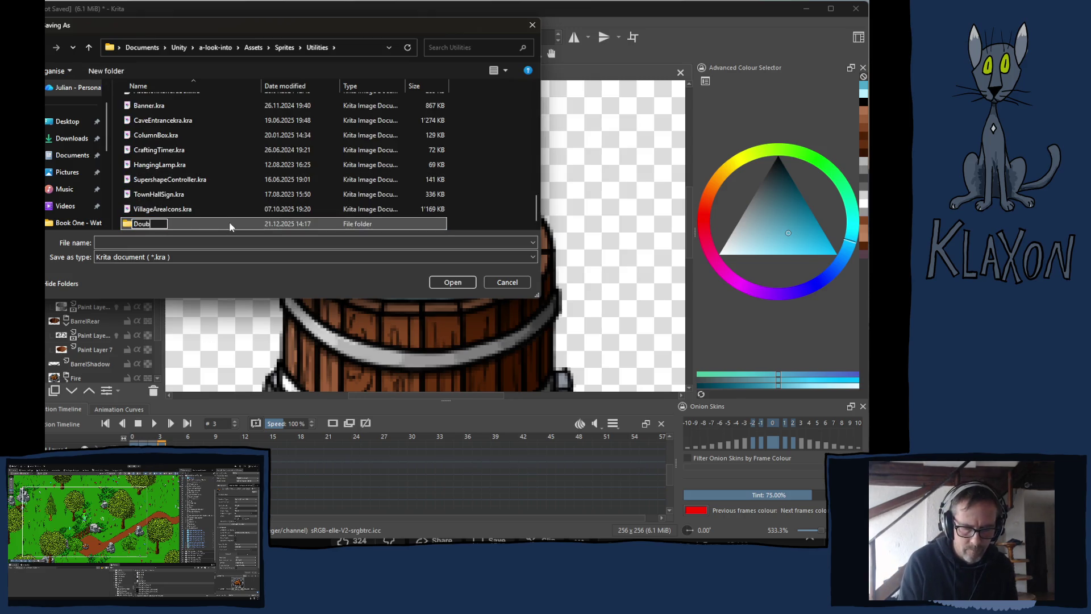
text(leB)
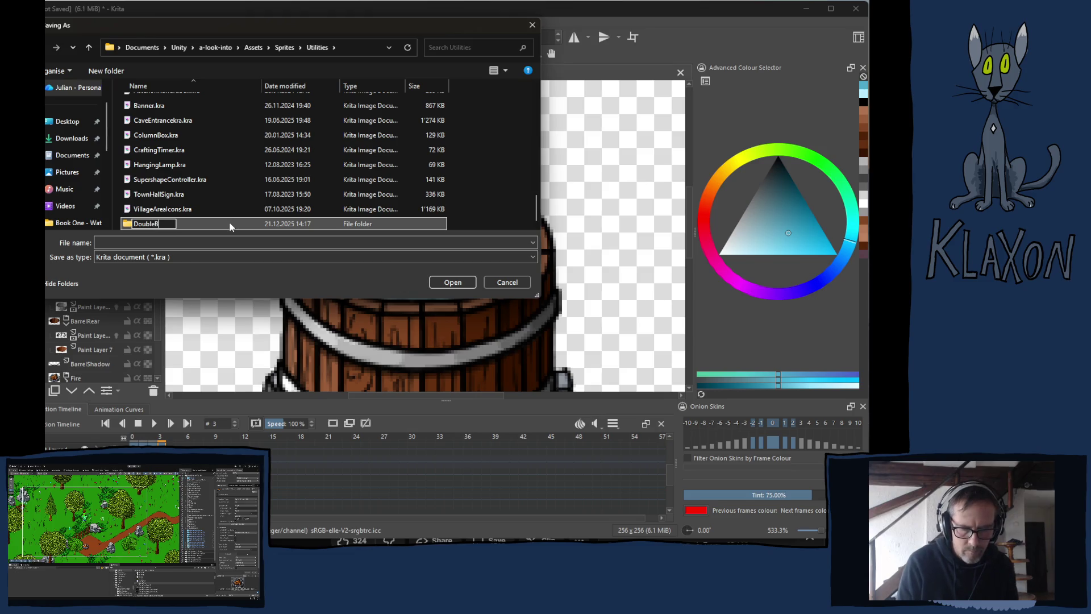
text(oiler)
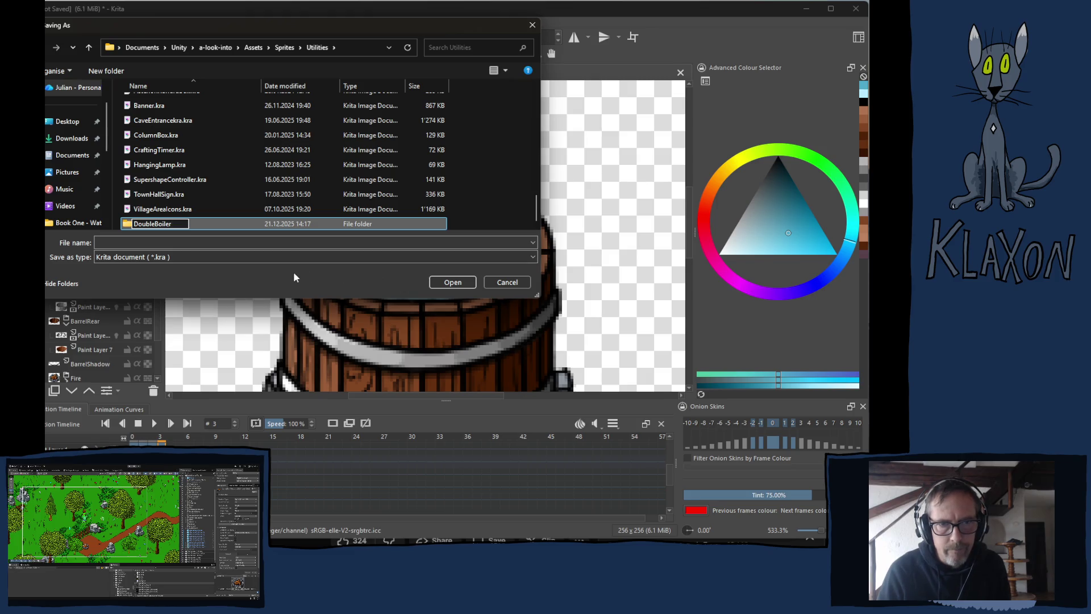
key(Return)
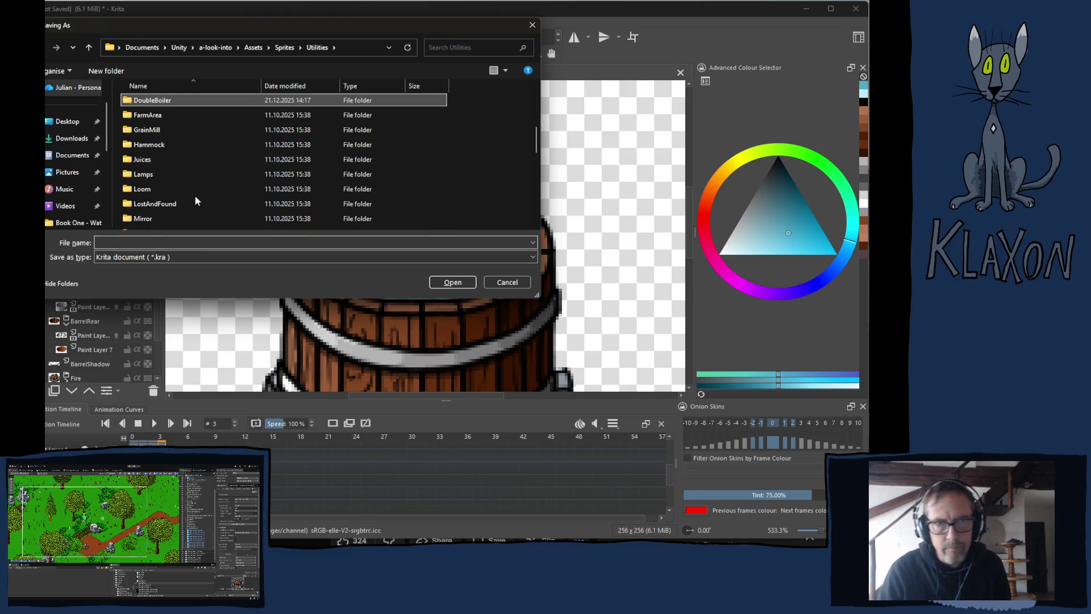
Save the drawing as DoubleBoiler.kra inside the new DoubleBoiler folder.
double_click(146, 102)
click(123, 241)
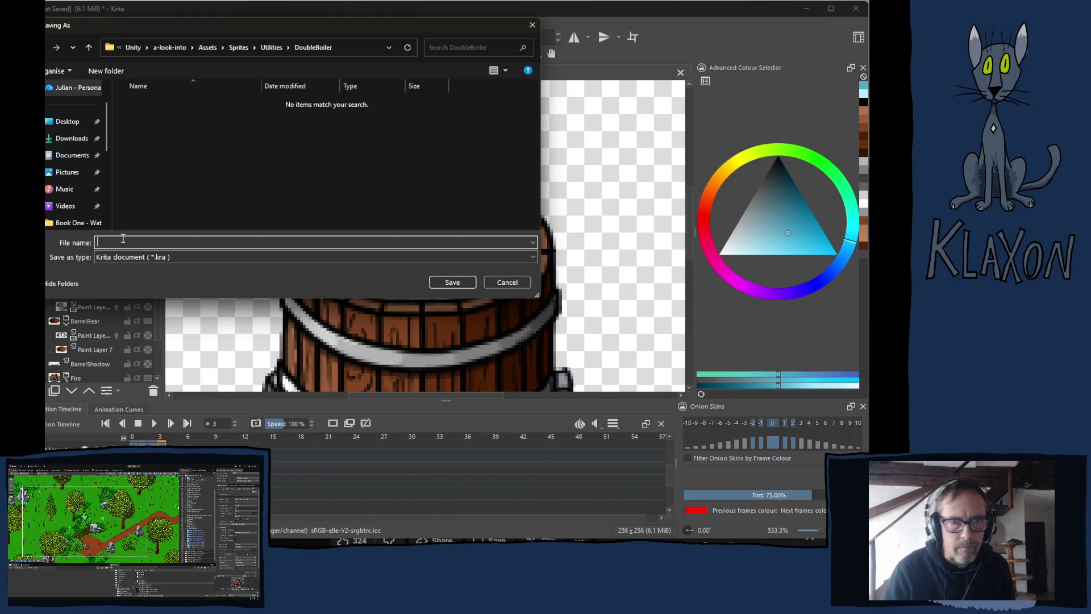
text(Dou)
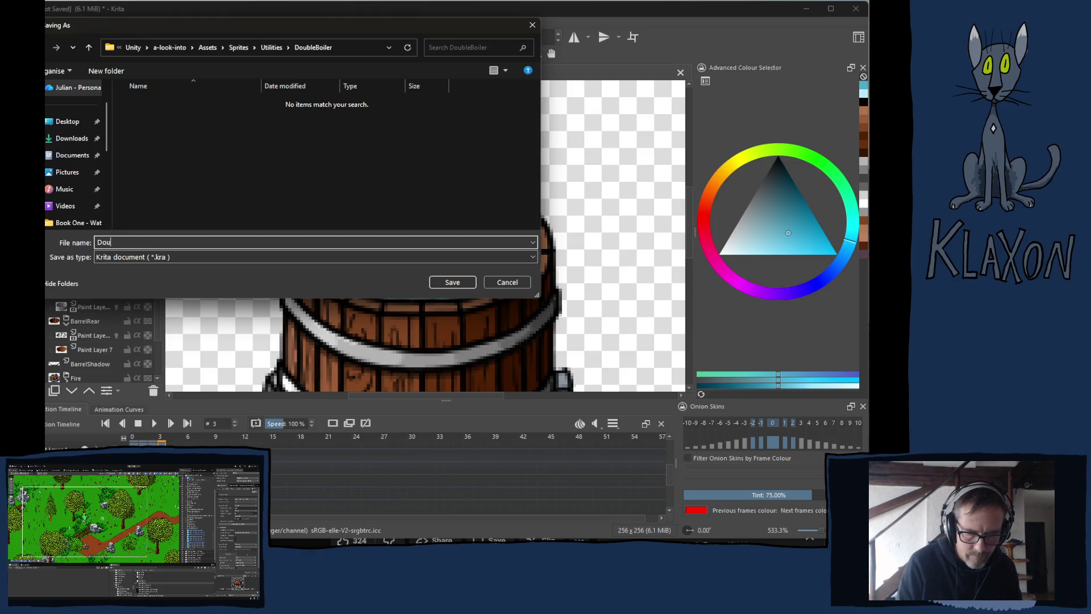
text(bleBoiler)
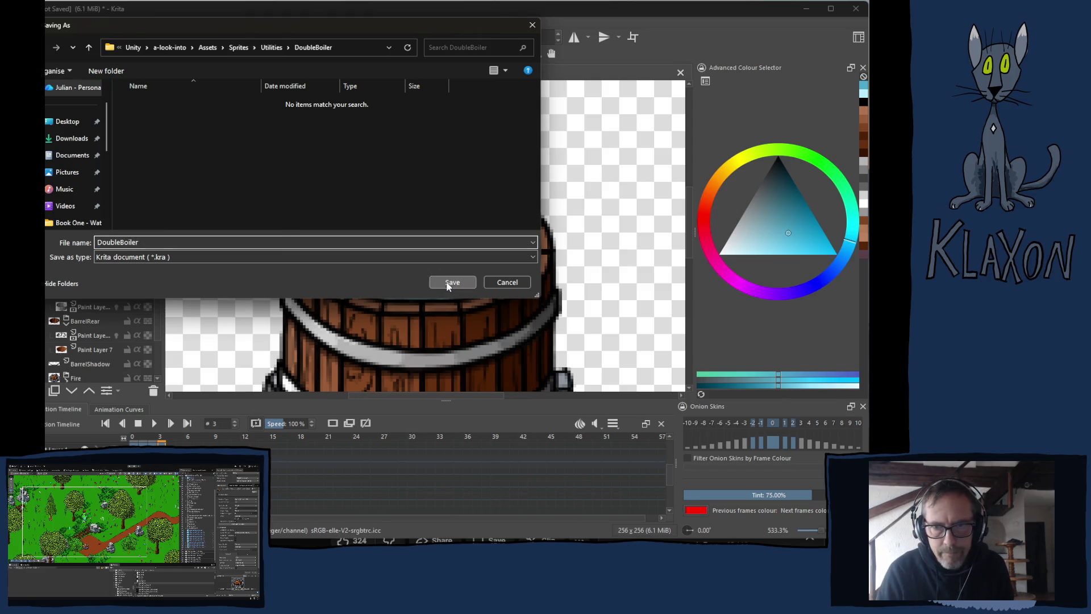
click(448, 283)
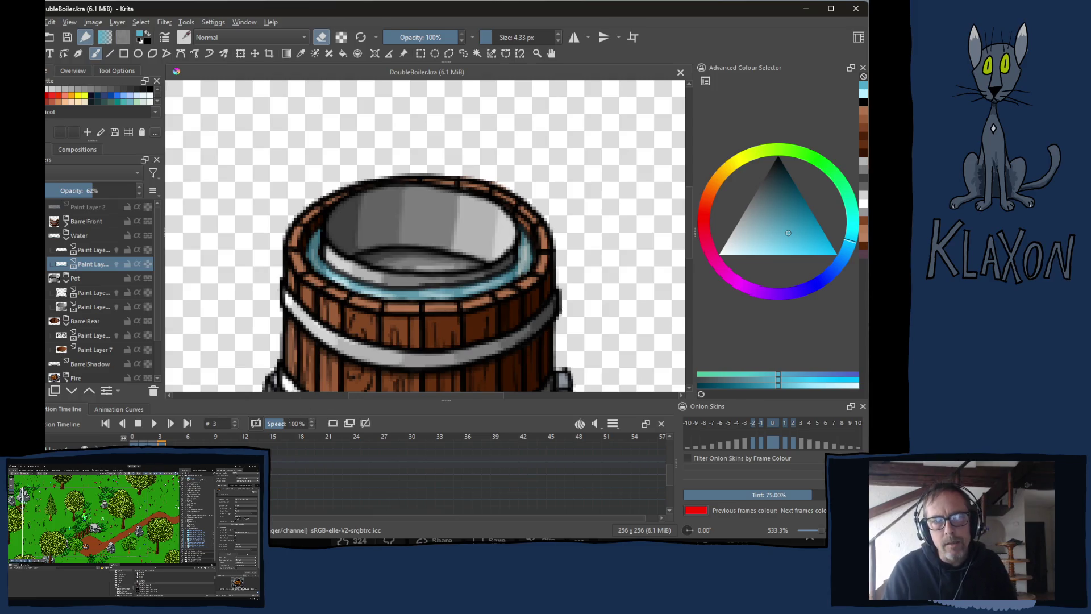
Step back and forth through the animation frames to compare the water, ending on frame 0.
click(151, 442)
click(141, 442)
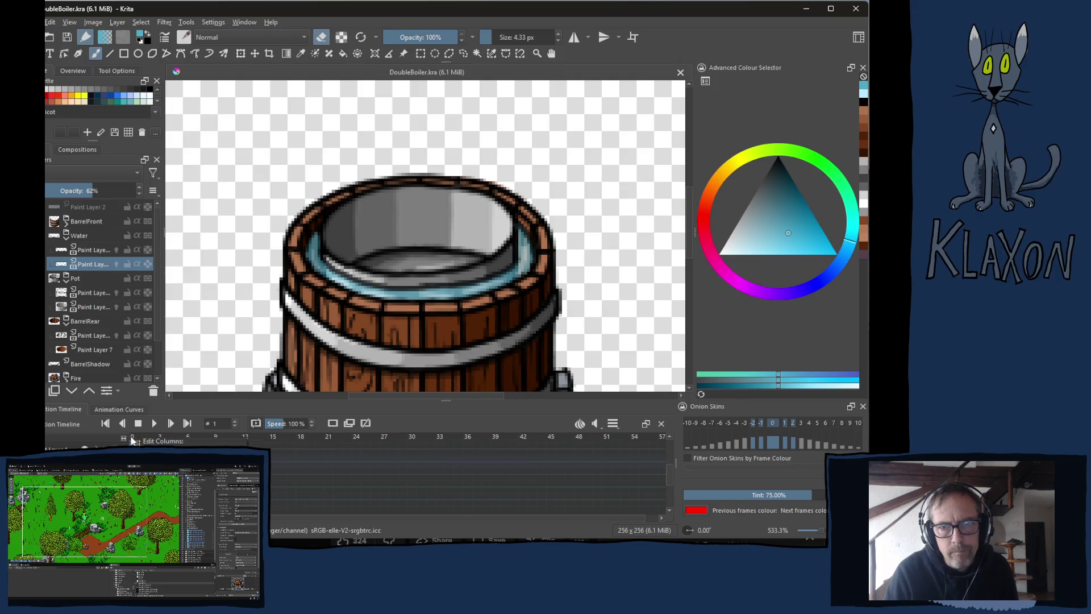
click(133, 443)
click(142, 442)
click(132, 442)
click(160, 442)
click(142, 442)
click(133, 442)
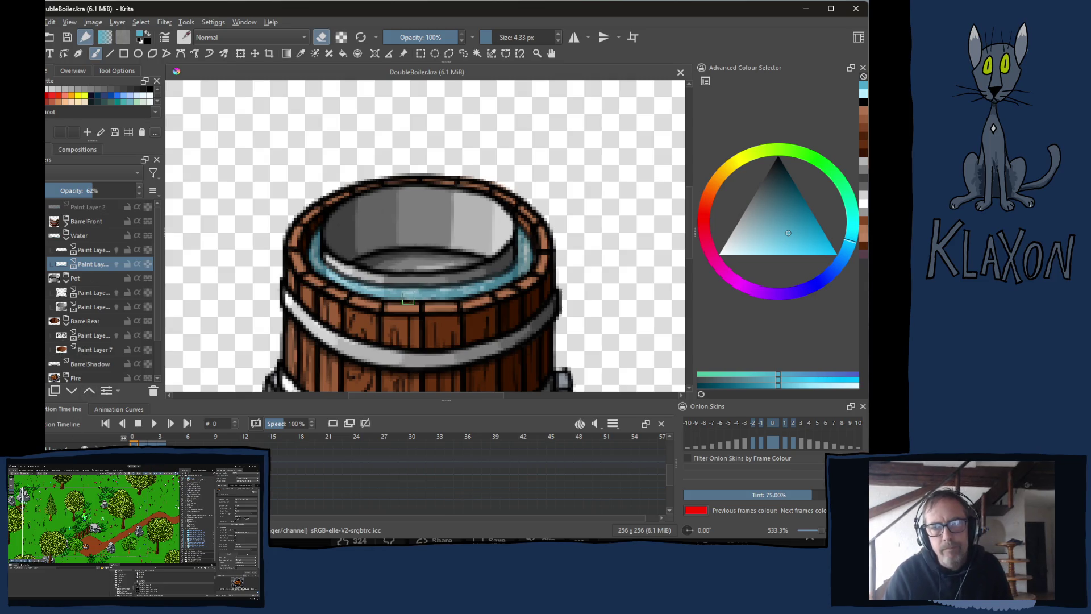
Frame the whole barrel and stone base, then collapse the Pot and Water layer groups.
scroll(408, 299, down, 1)
drag(405, 341, 404, 247)
drag(388, 243, 385, 265)
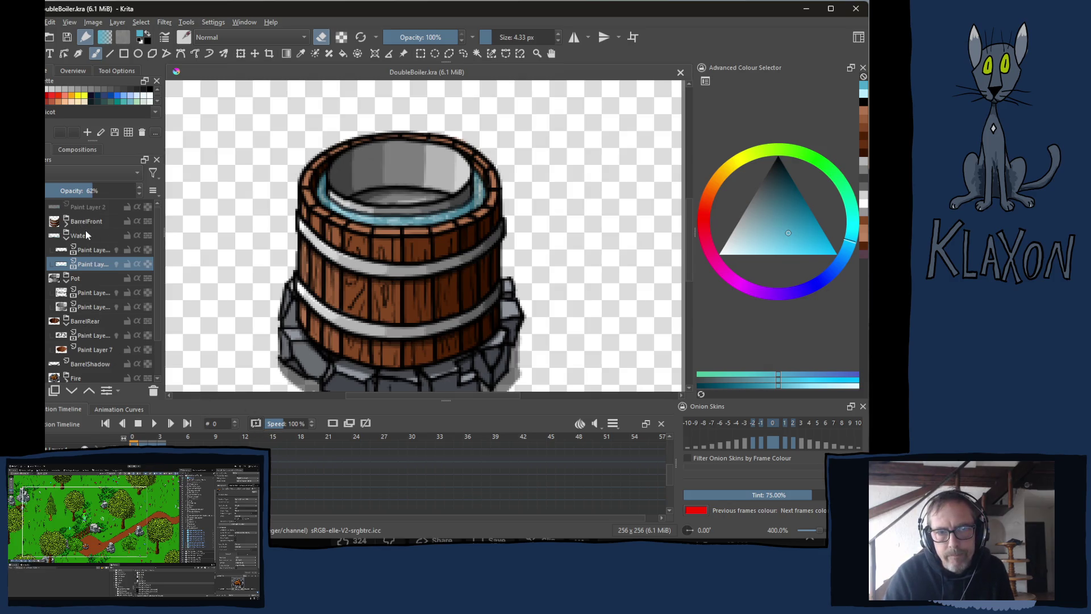
click(77, 278)
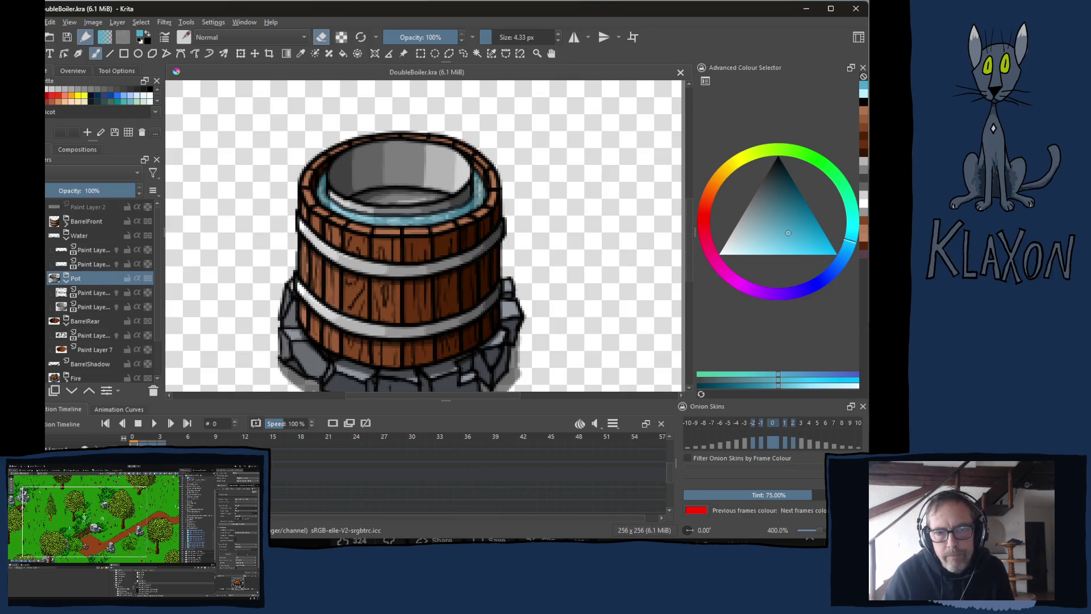
click(67, 282)
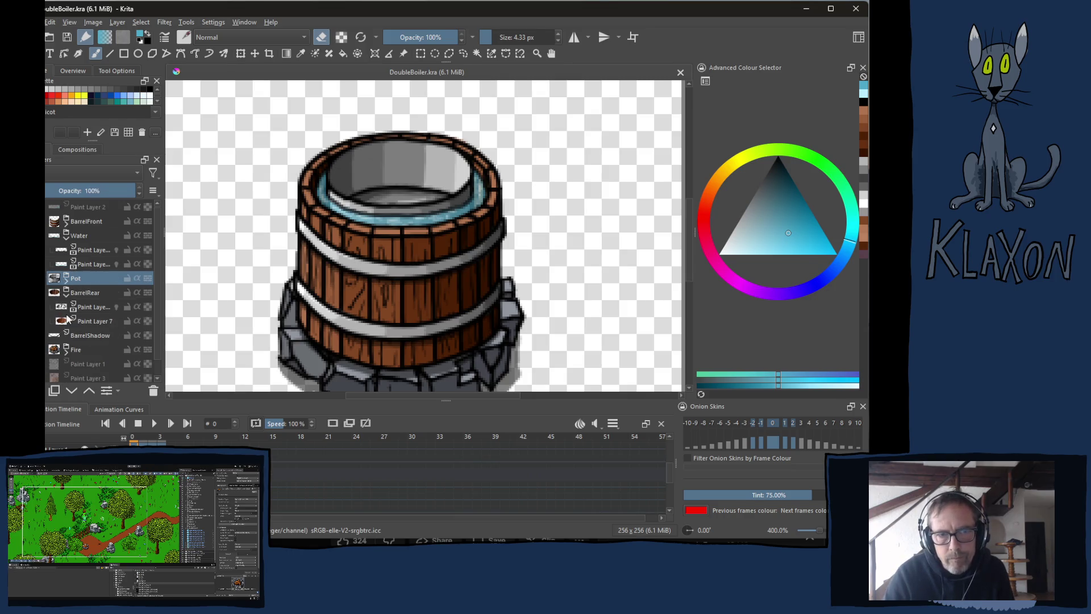
click(67, 238)
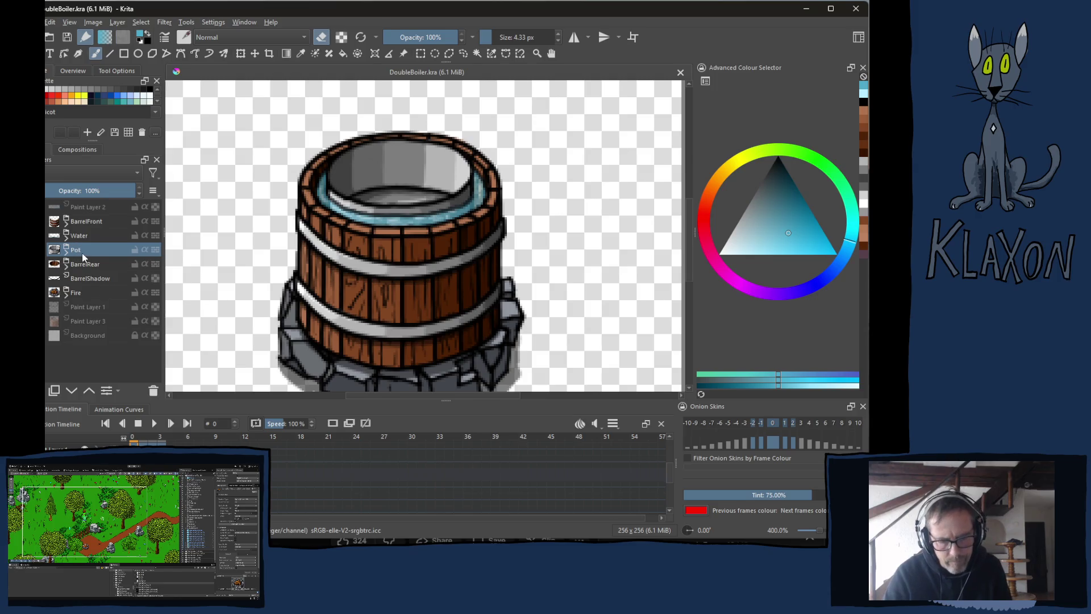
Duplicate the Pot group with Ctrl+J and hide the original Pot group.
right_click(85, 275)
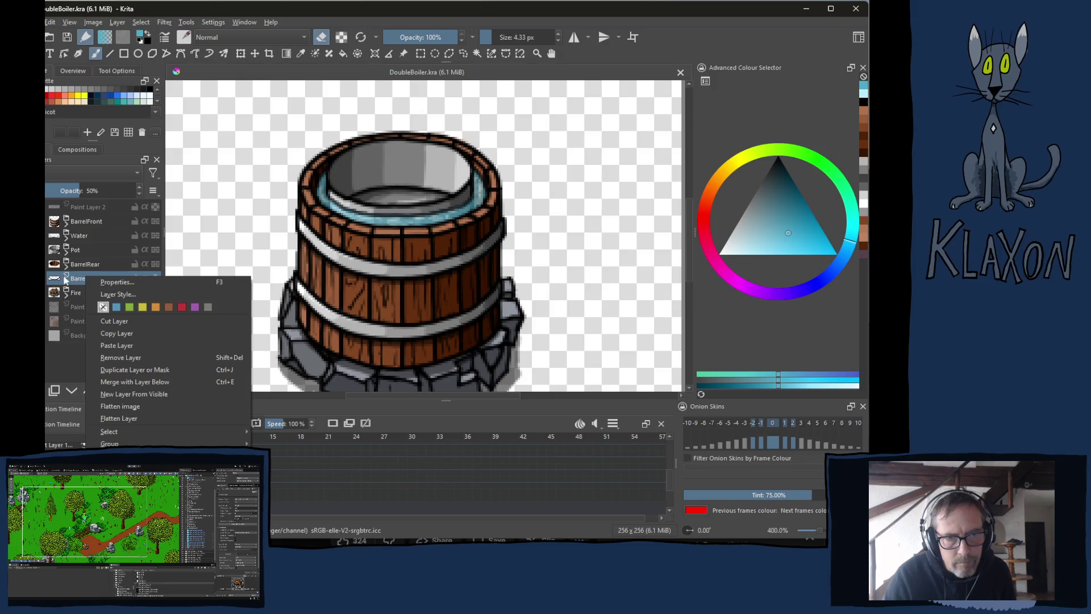
click(73, 250)
key(ctrl+j)
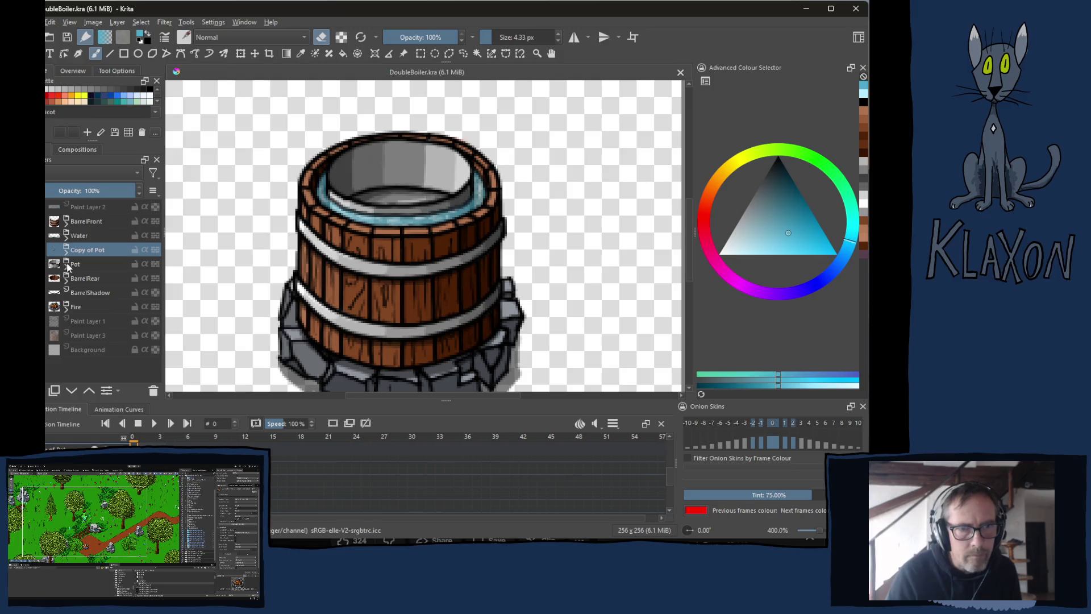
click(155, 264)
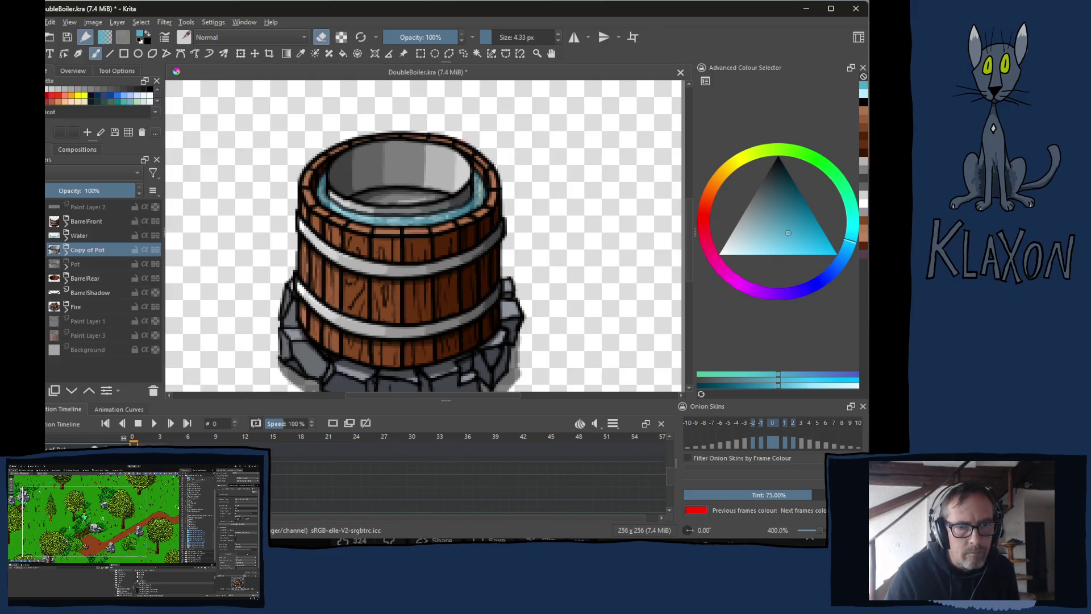
Expand Copy of Pot, inspect its layers and Pot's layers, then reselect the Copy of Pot group.
click(67, 253)
click(90, 265)
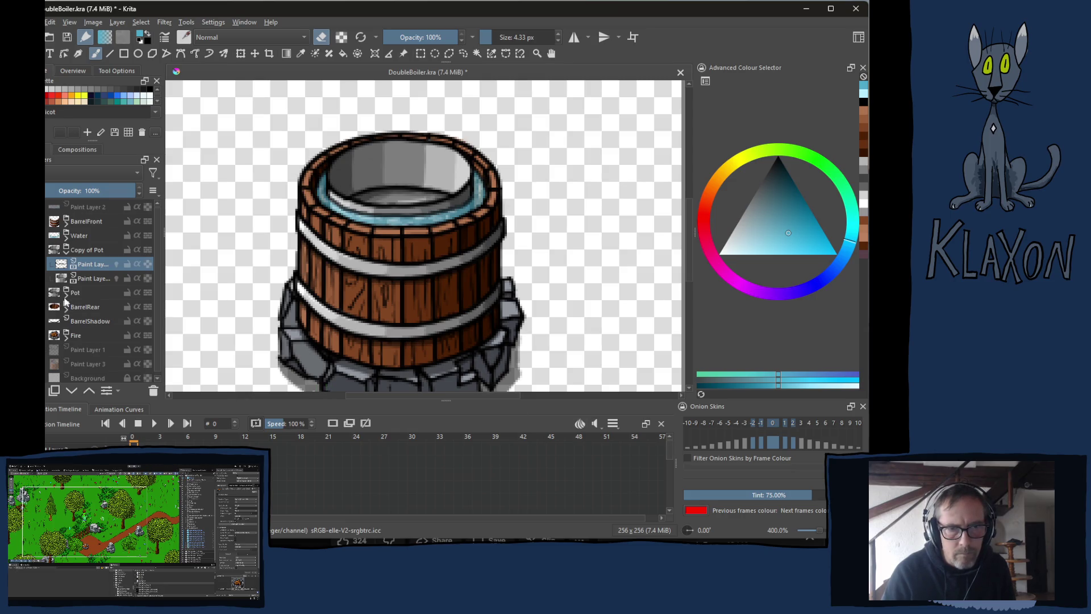
scroll(666, 447, down, 3)
scroll(466, 483, up, 2)
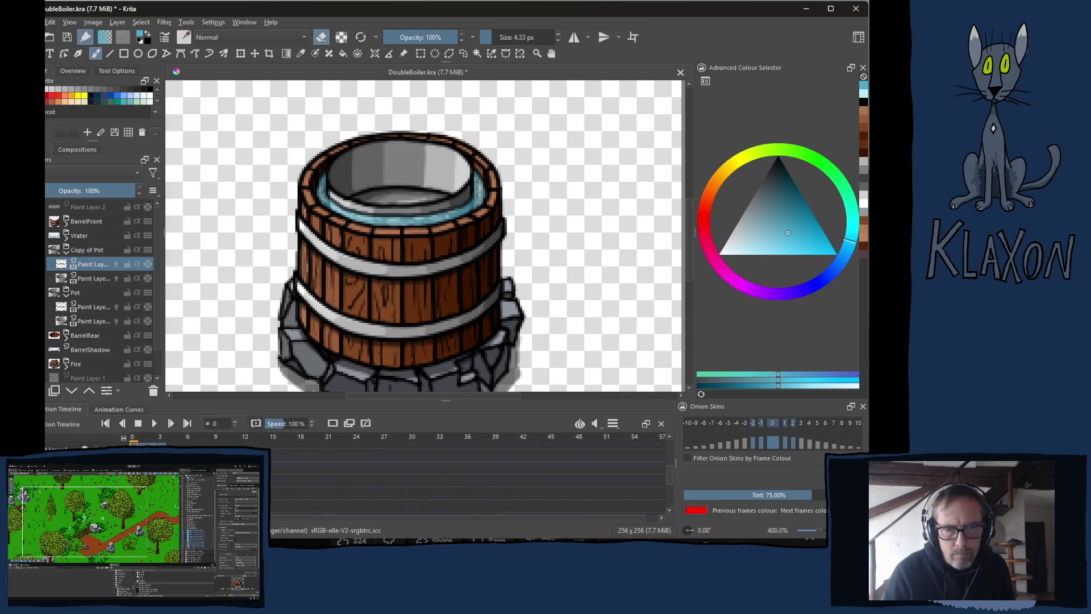
scroll(466, 483, down, 3)
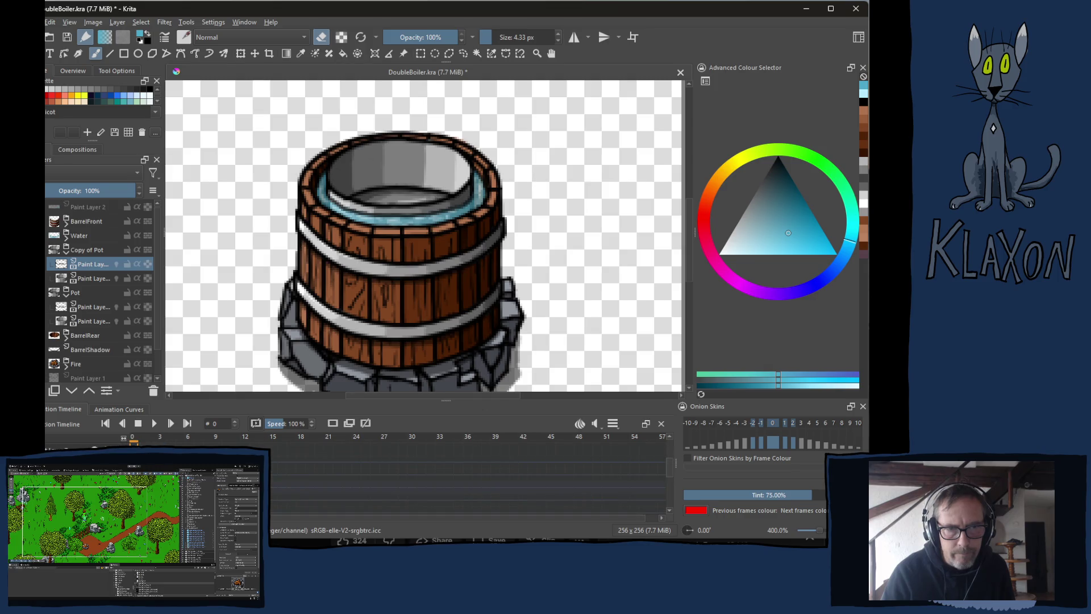
click(89, 280)
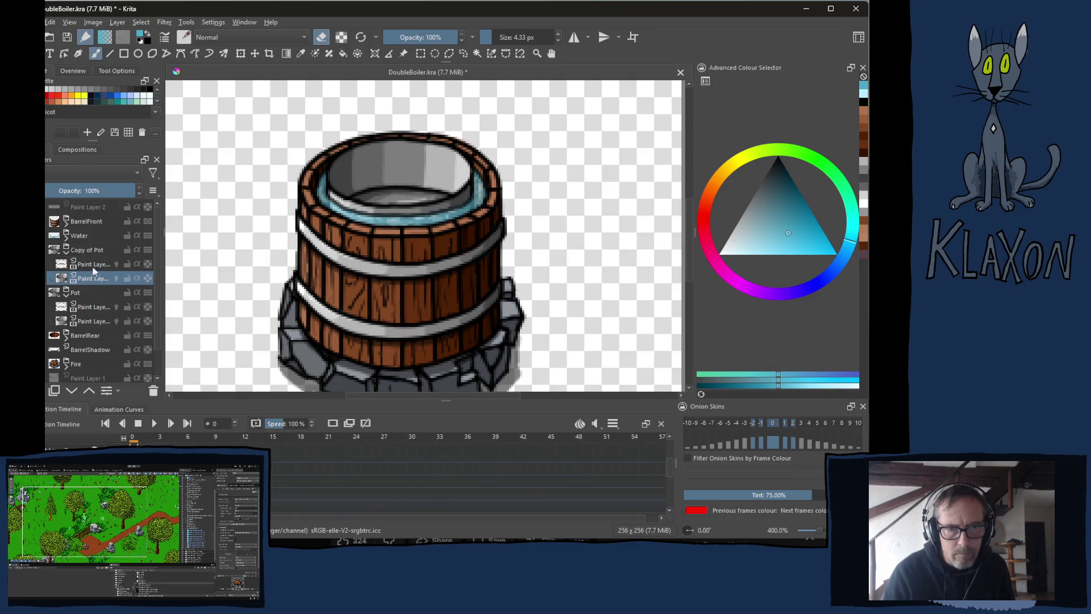
click(89, 308)
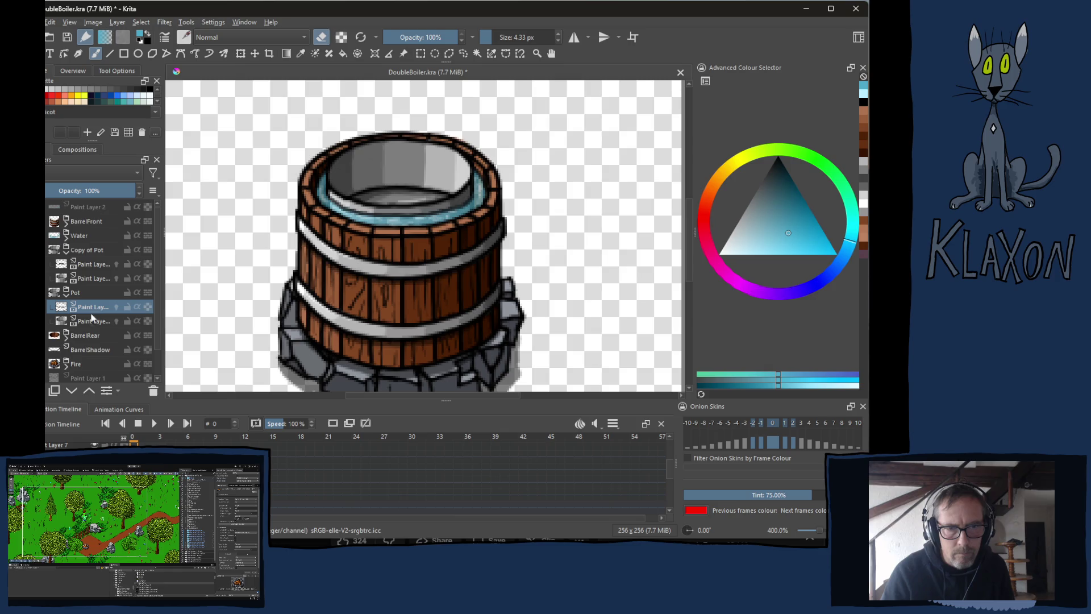
click(91, 321)
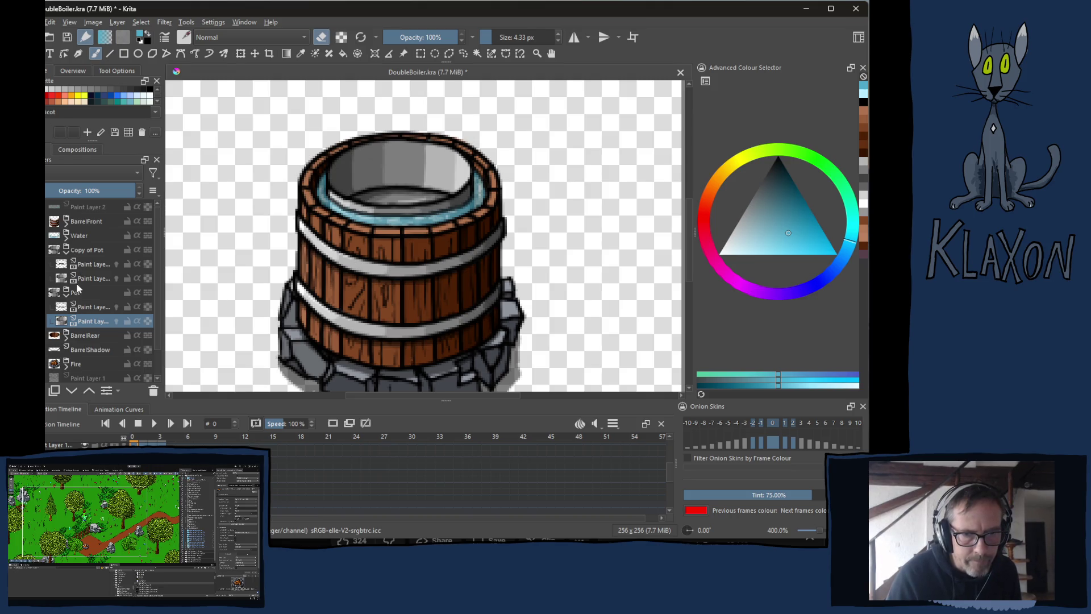
click(85, 250)
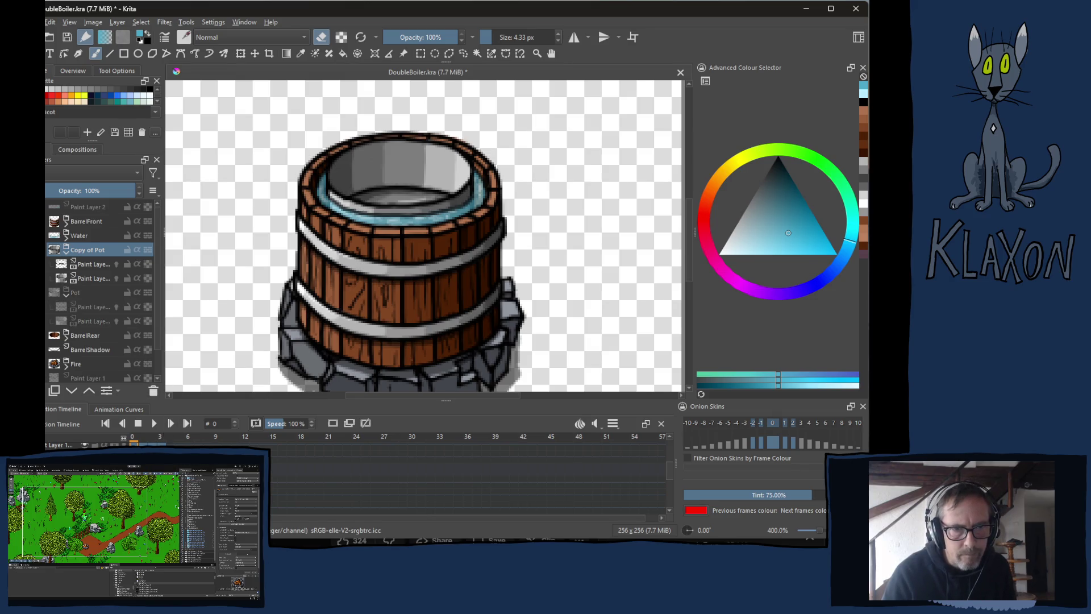
Raise the Copy of Pot content about 40 px and compare frames 0 and 1.
key(t)
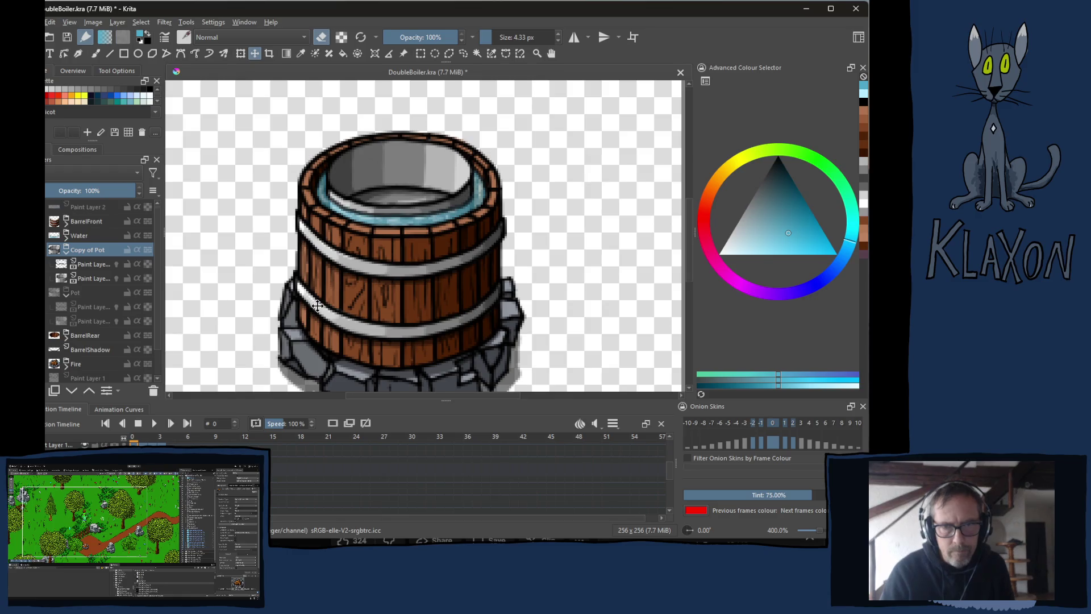
key(Up)
key(Up)
key(Up)
key(Up)
key(Up)
key(Up)
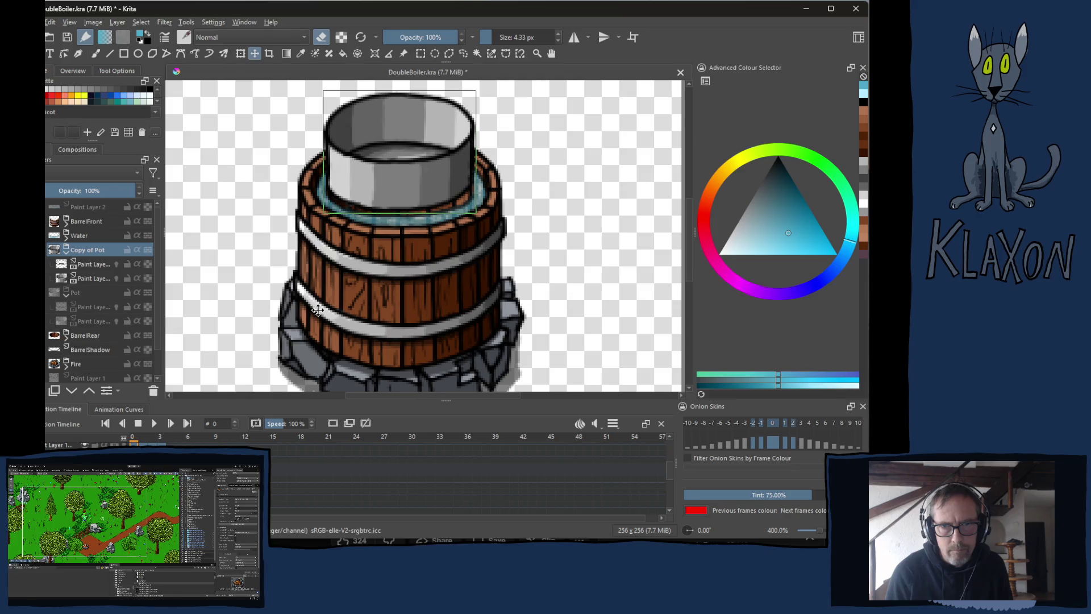
key(Down)
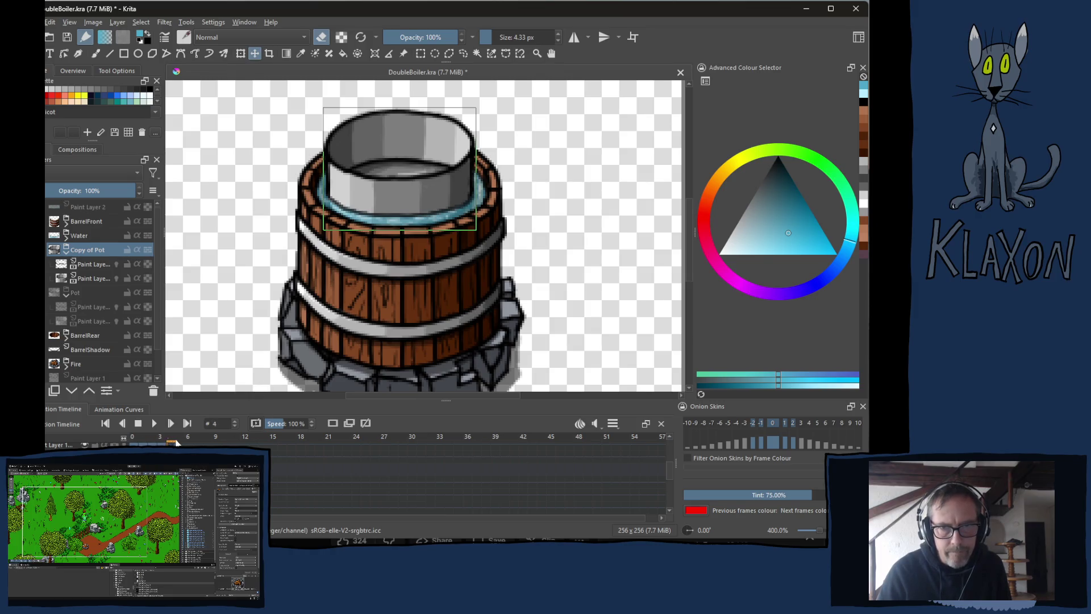
click(142, 444)
click(132, 443)
click(142, 442)
click(134, 442)
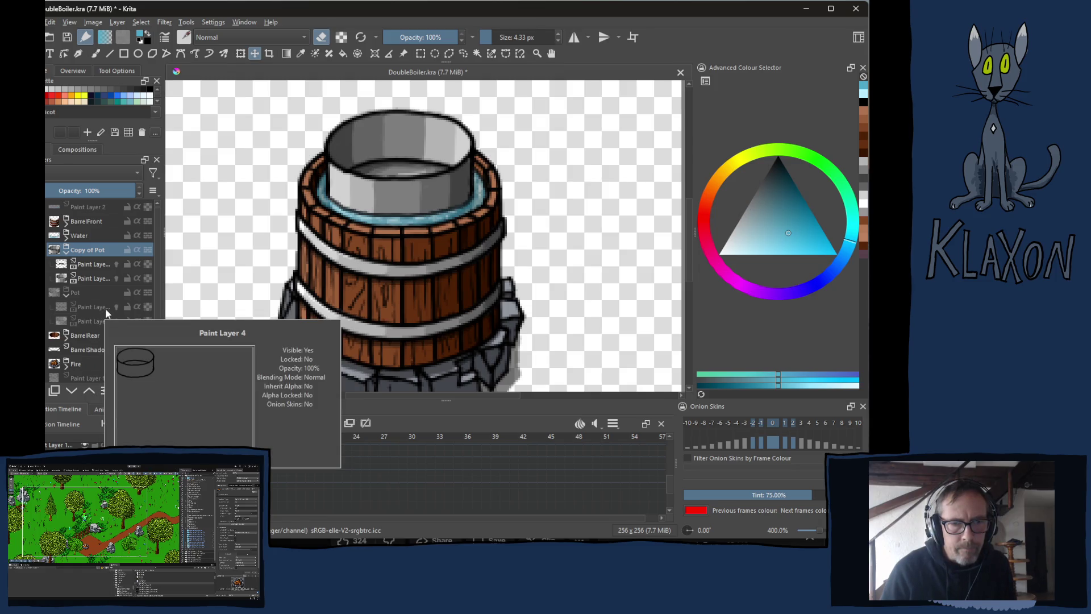
Check frame 1 without the inner pot, then lift the copied pot further above the barrel.
click(145, 438)
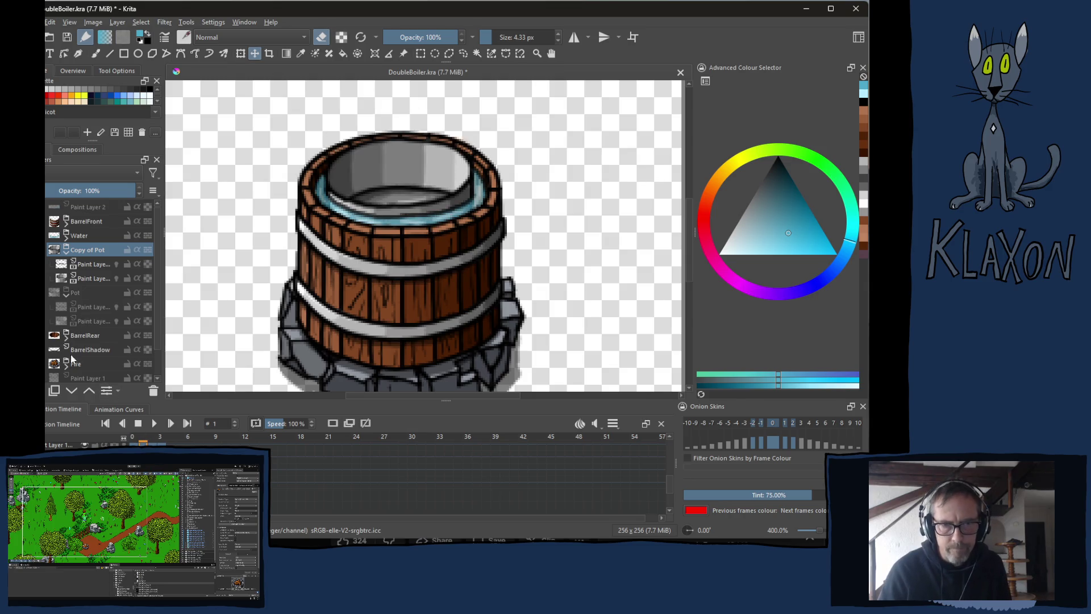
click(135, 439)
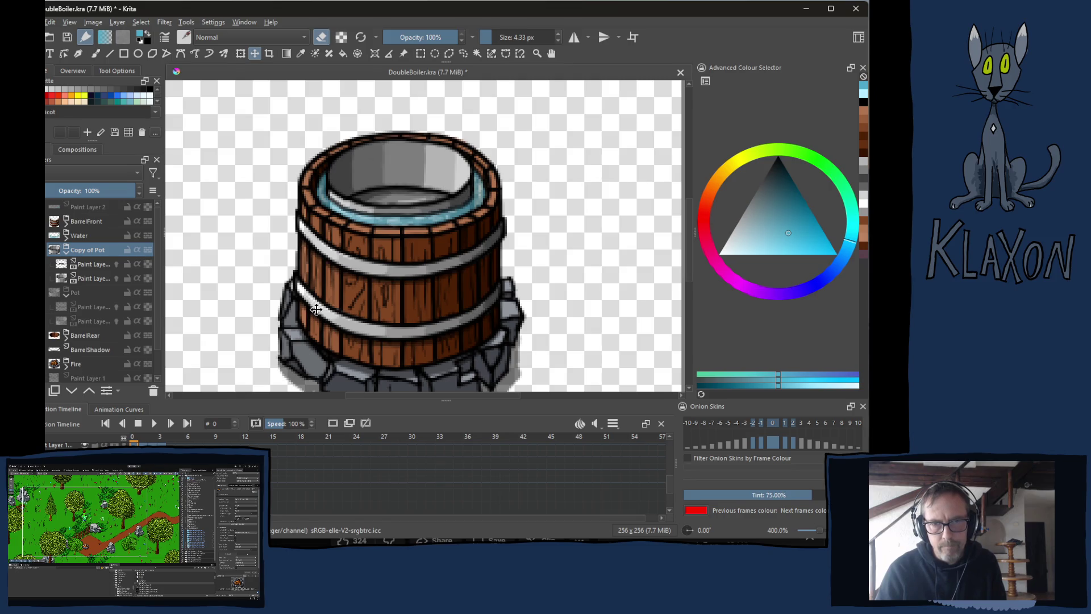
key(shift+Up)
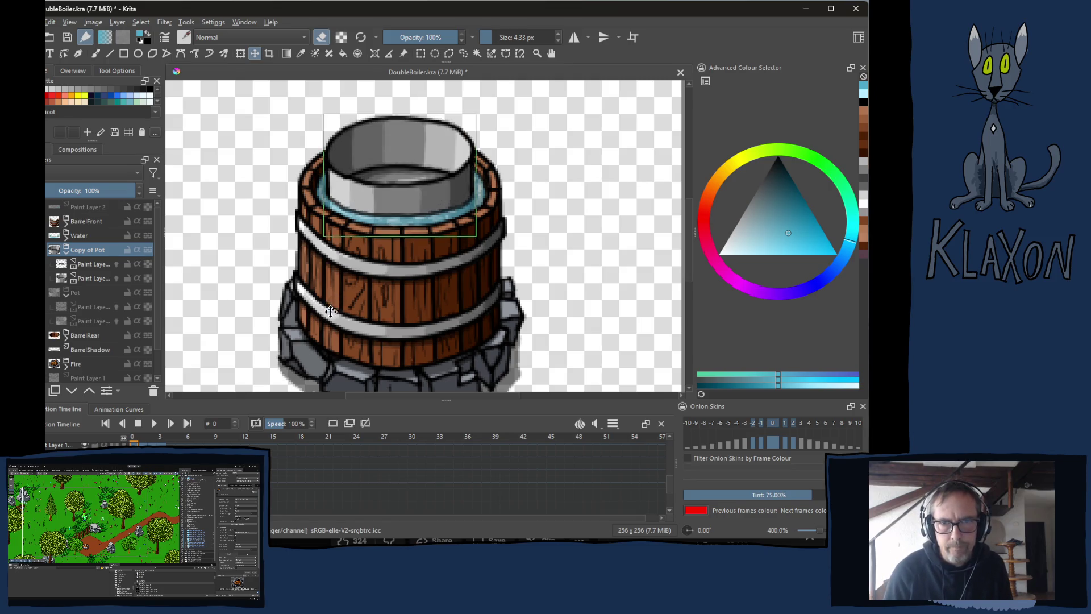
key(shift+Up)
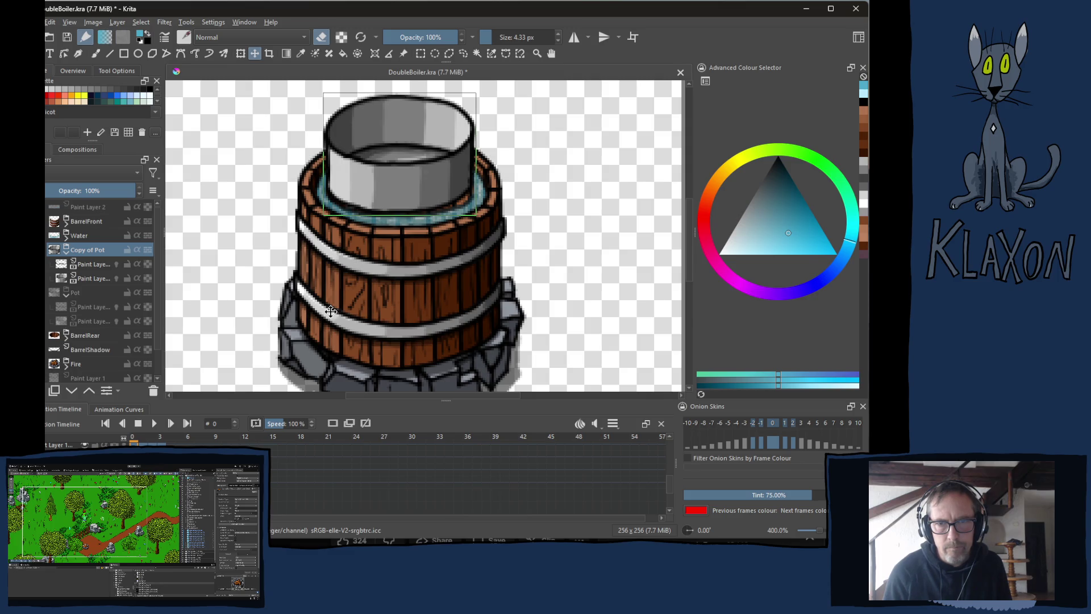